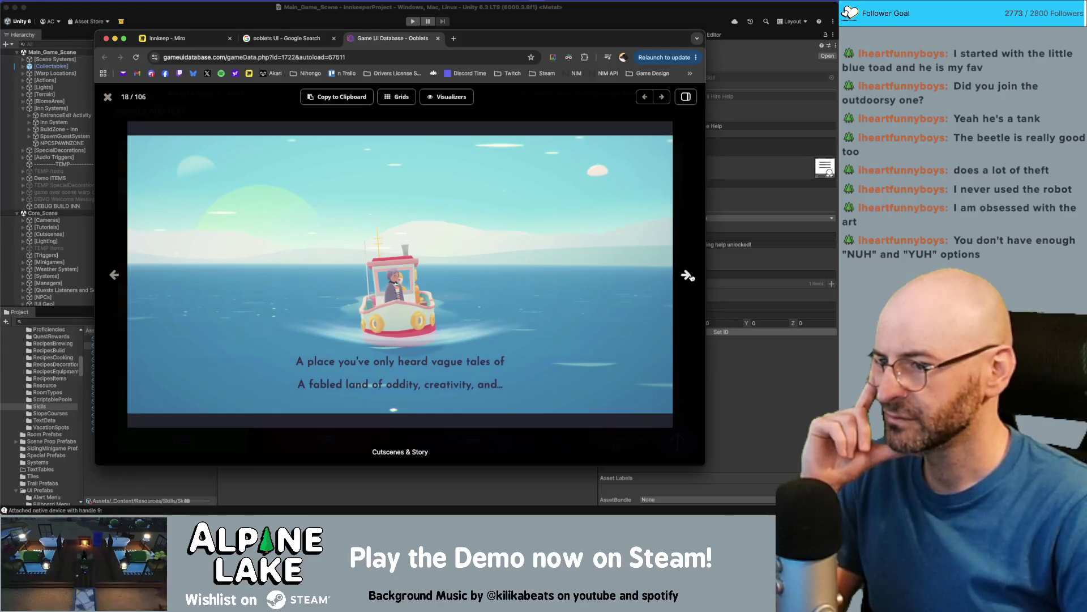
Step the Ooblets lightbox forward eight images, from 18/106 to the grumboire prompt at 26/106
{"action": "left_click", "coordinate": [687, 275]}
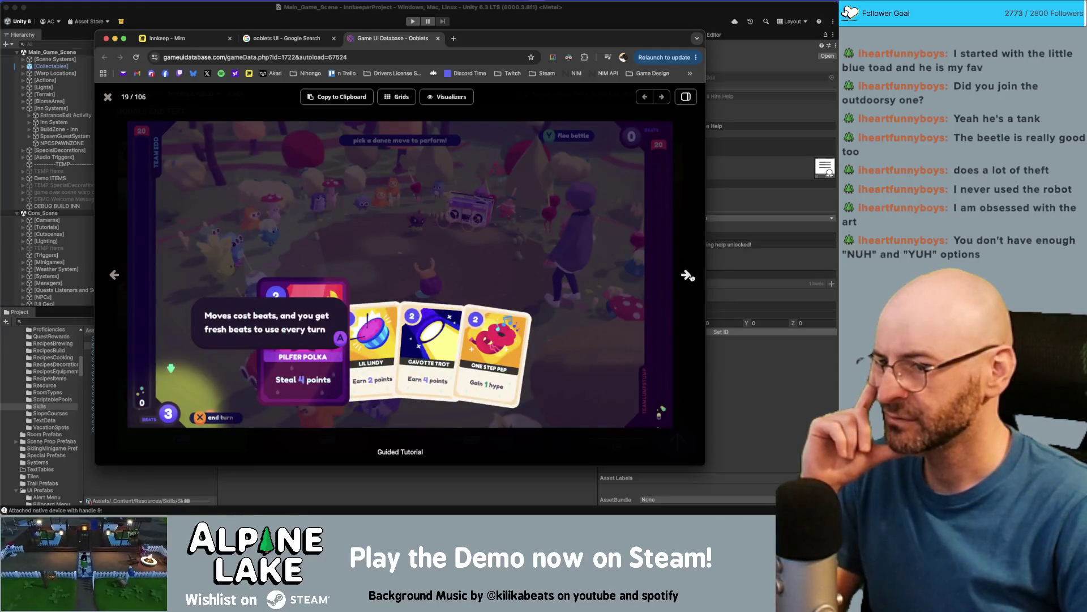
{"action": "left_click", "coordinate": [687, 275]}
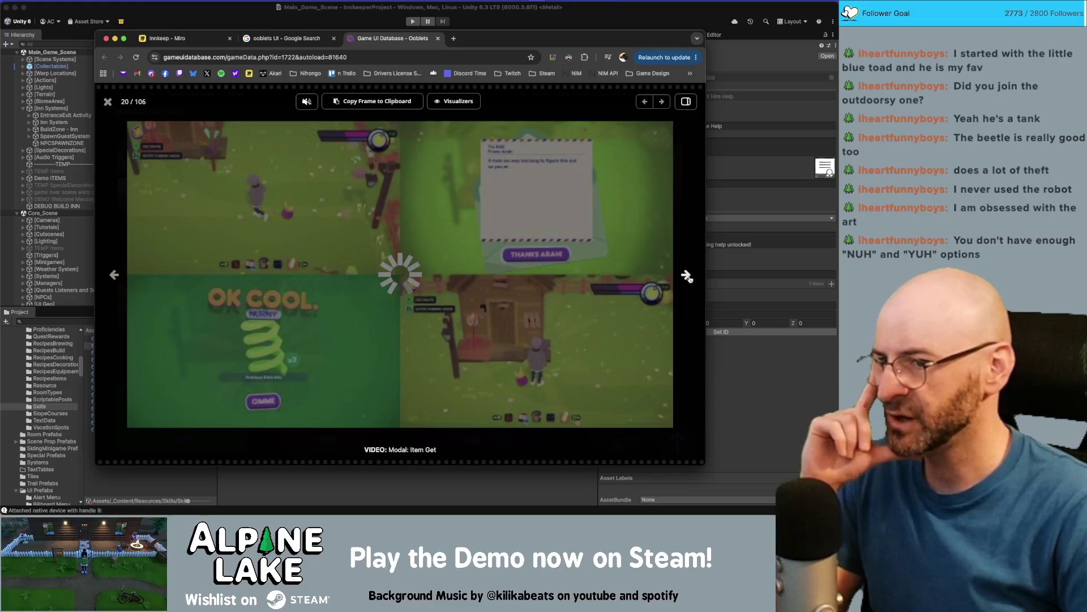
{"action": "left_click", "coordinate": [686, 276]}
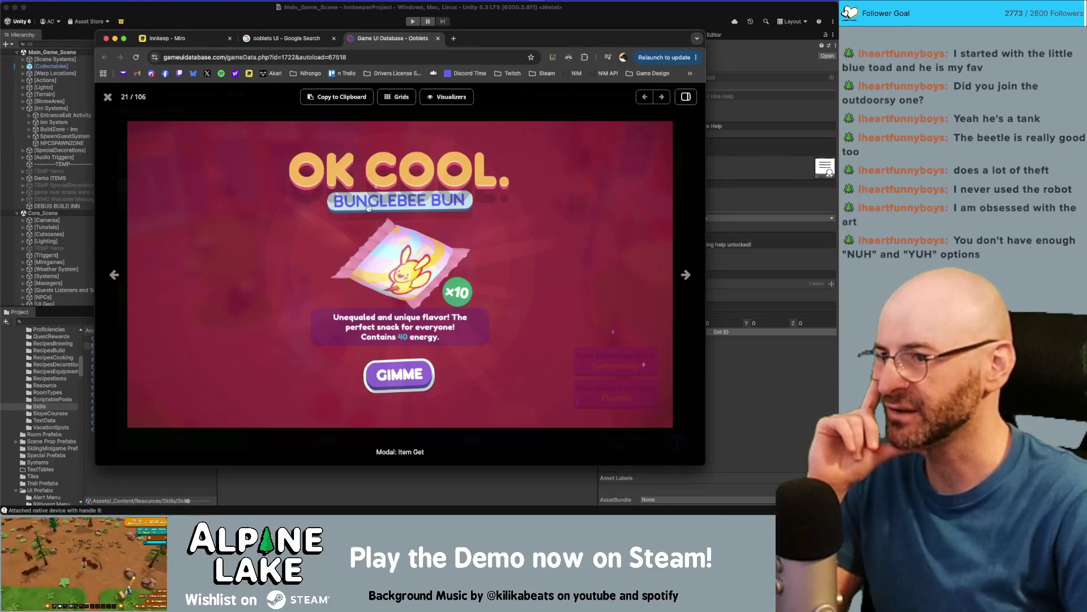
{"action": "left_click", "coordinate": [685, 276]}
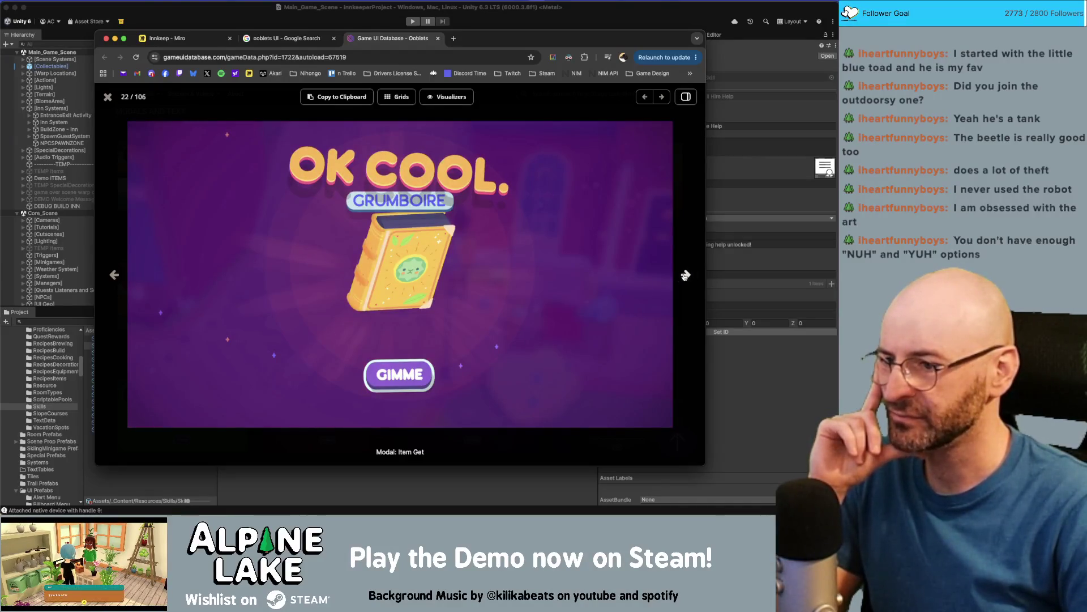
{"action": "left_click", "coordinate": [685, 276]}
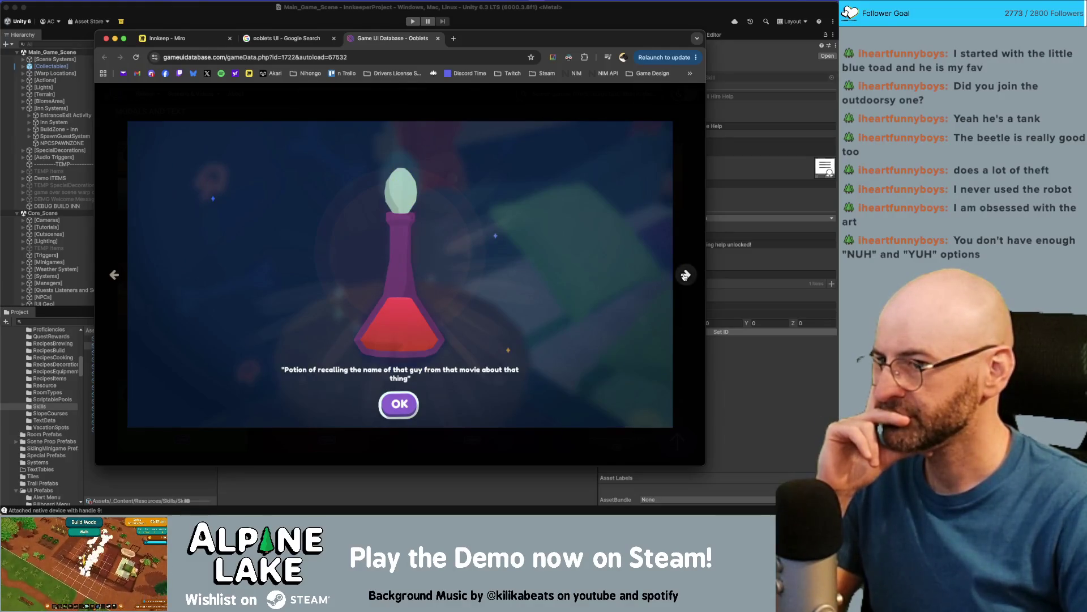
{"action": "left_click", "coordinate": [685, 275]}
{"action": "left_click", "coordinate": [685, 276]}
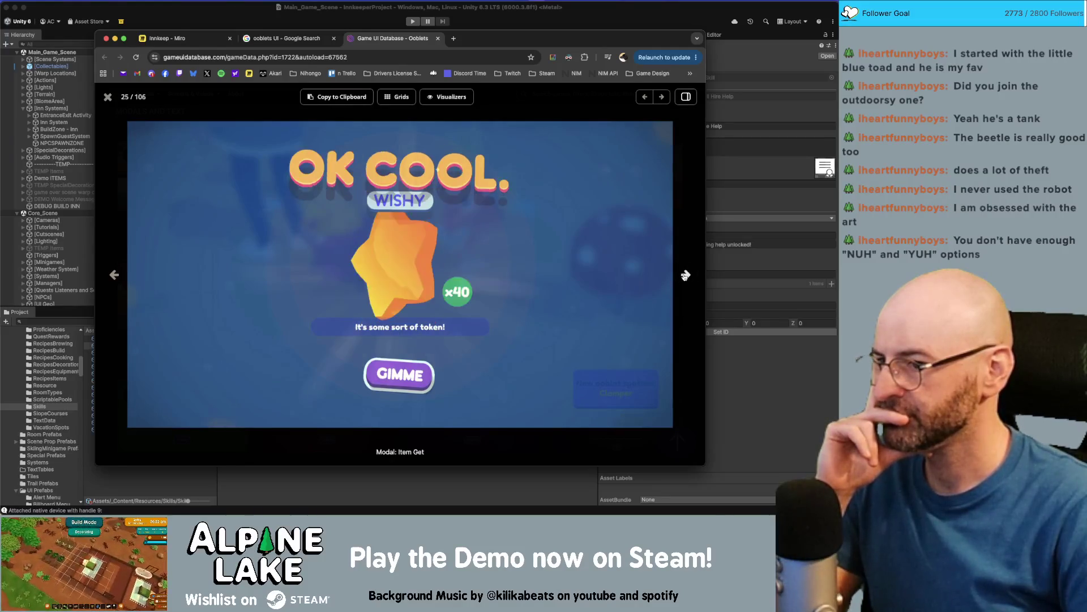
{"action": "left_click", "coordinate": [684, 275]}
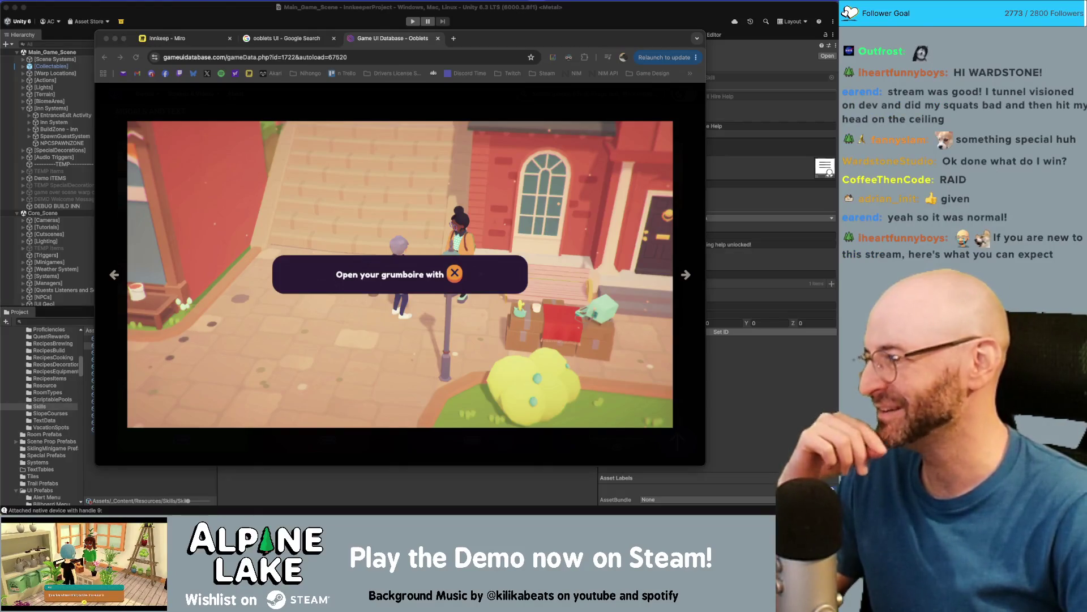
{"action": "mouse_move", "coordinate": [398, 272]}
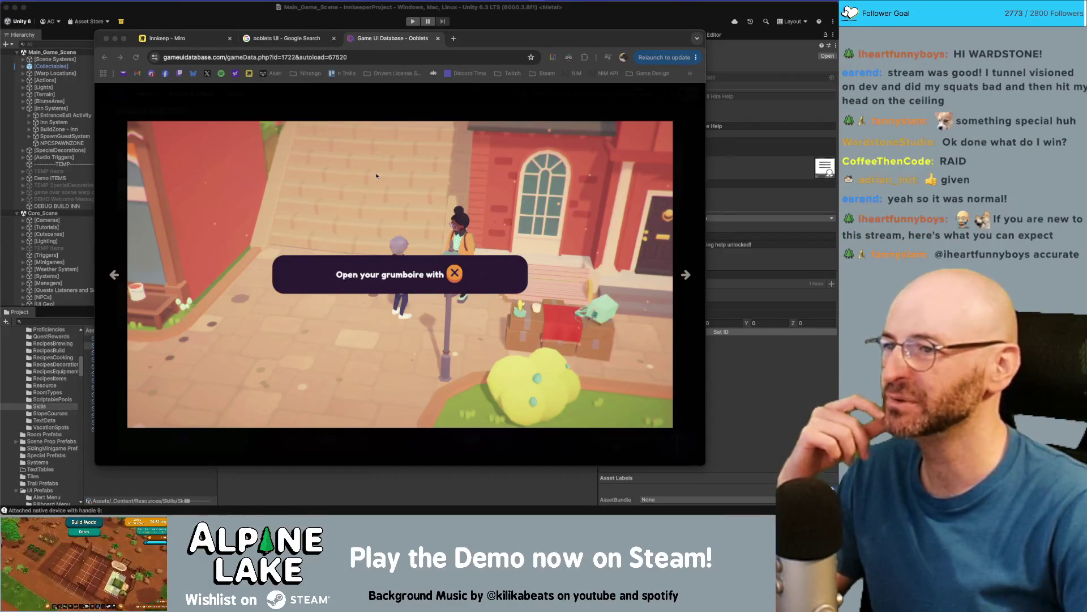
Advance the Ooblets gallery to image 29/106, then close the Game UI Database tab
{"action": "left_click", "coordinate": [685, 275]}
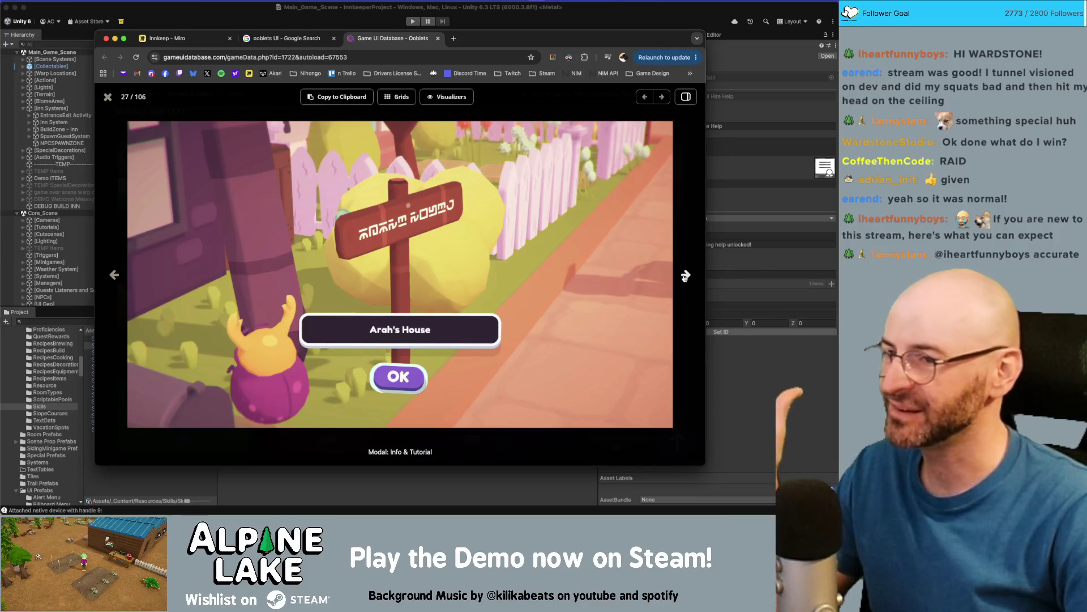
{"action": "left_click", "coordinate": [685, 275]}
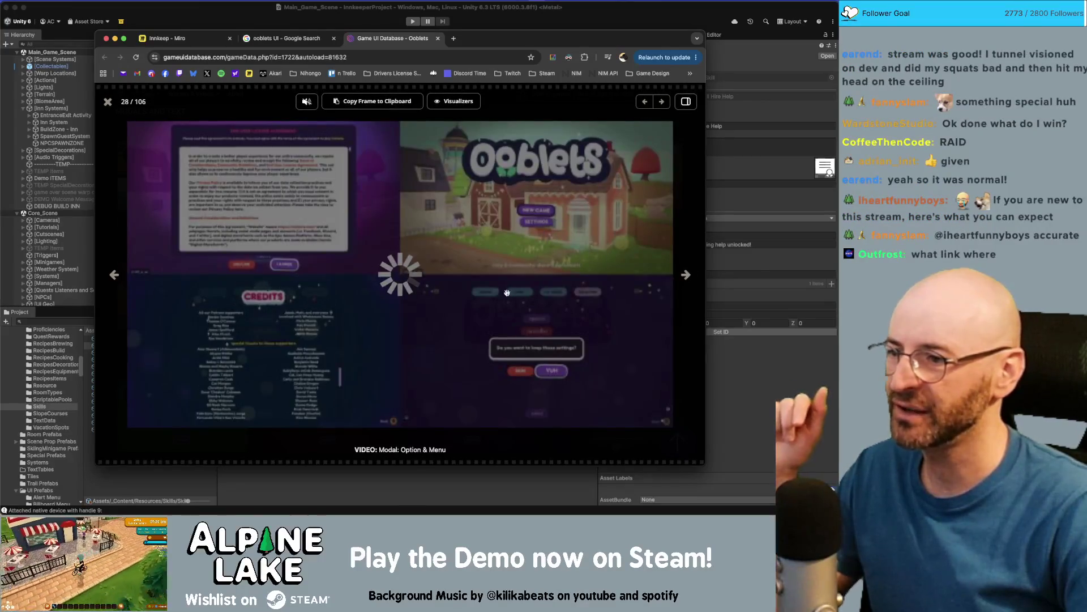
{"action": "left_click", "coordinate": [686, 276]}
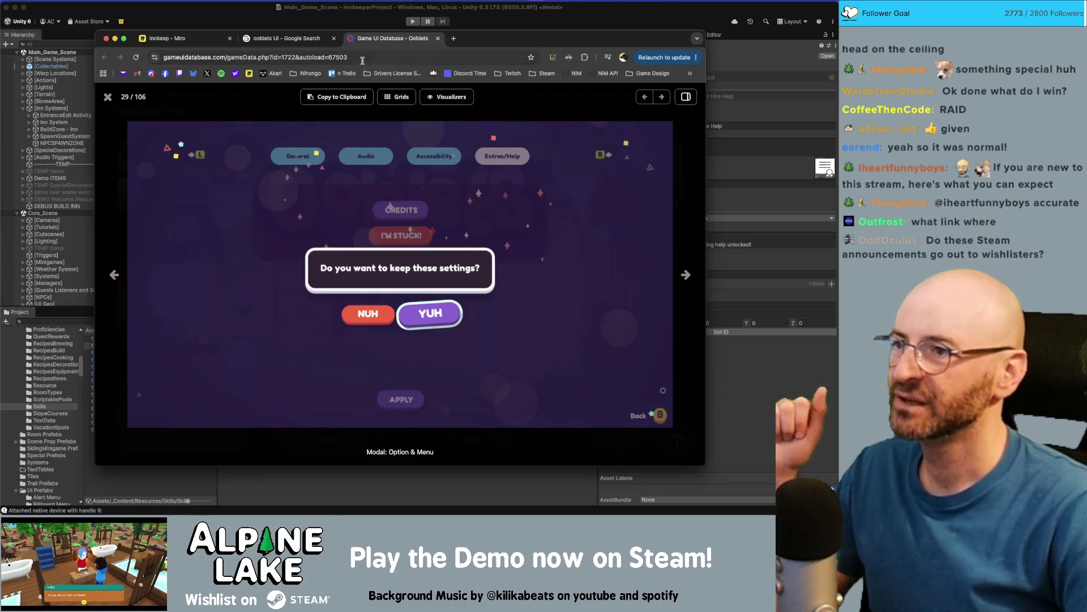
{"action": "key", "text": "super+w"}
{"action": "key", "text": "super+w"}
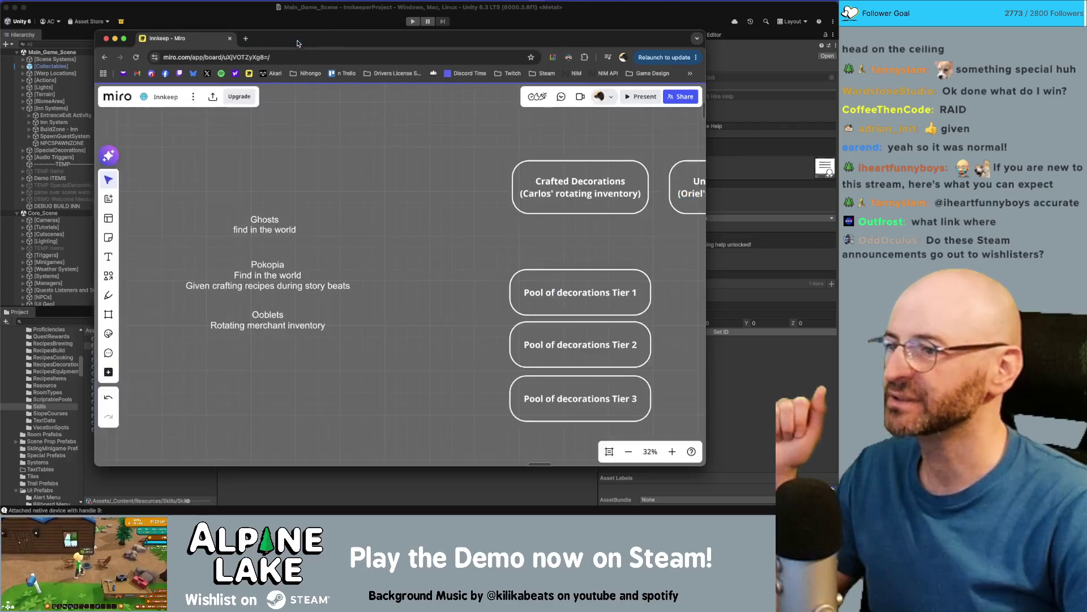
Dock the Bear Defence Situation Steam page as a browser tab and play its trailer
{"action": "scroll", "coordinate": [343, 230], "scroll_direction": "down", "scroll_amount": 10}
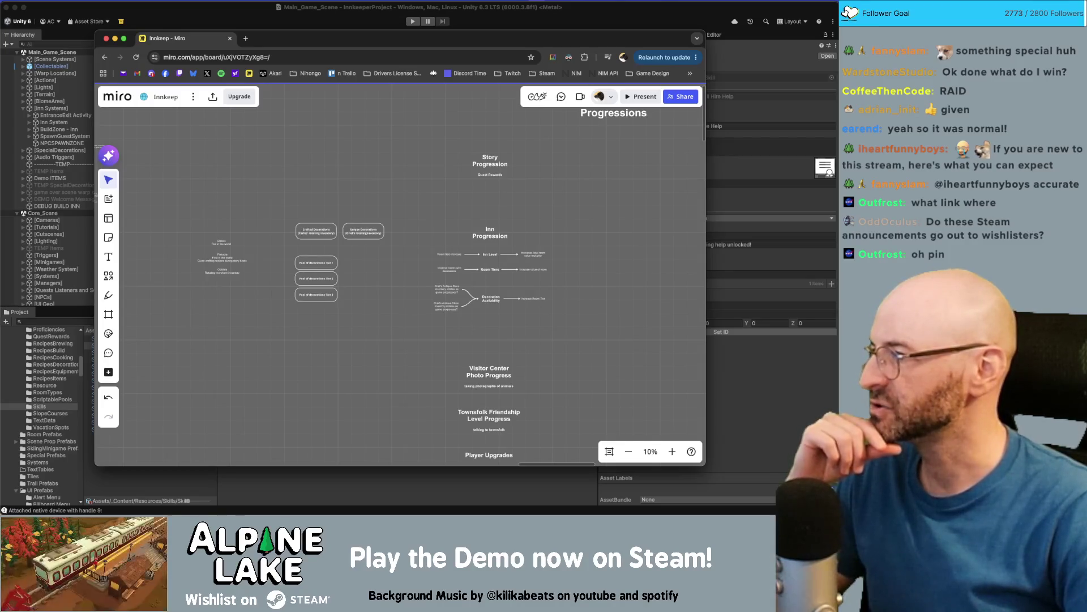
{"action": "key", "text": "super+Tab"}
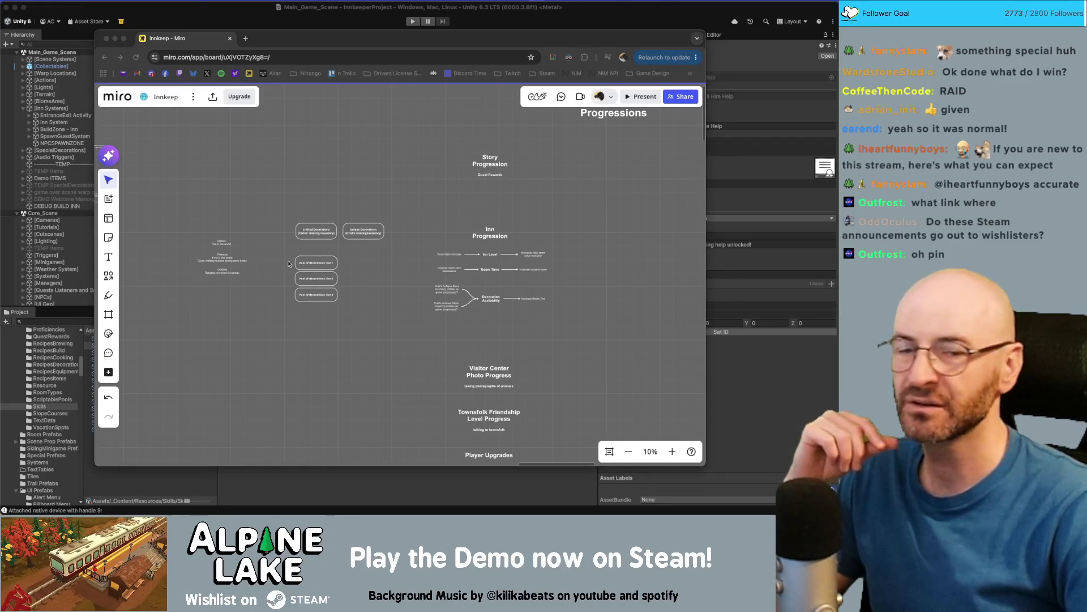
{"action": "mouse_move", "coordinate": [465, 26]}
{"action": "left_mouse_down"}
{"action": "mouse_move", "coordinate": [362, 25]}
{"action": "mouse_move", "coordinate": [317, 38]}
{"action": "mouse_move", "coordinate": [380, 39]}
{"action": "left_mouse_up"}
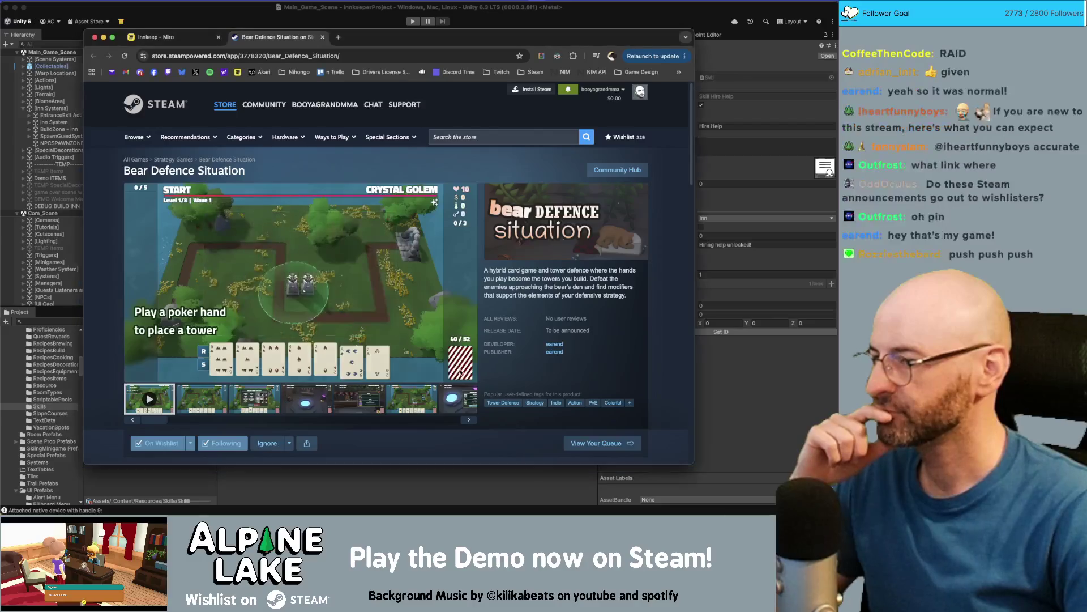
{"action": "left_click", "coordinate": [470, 374]}
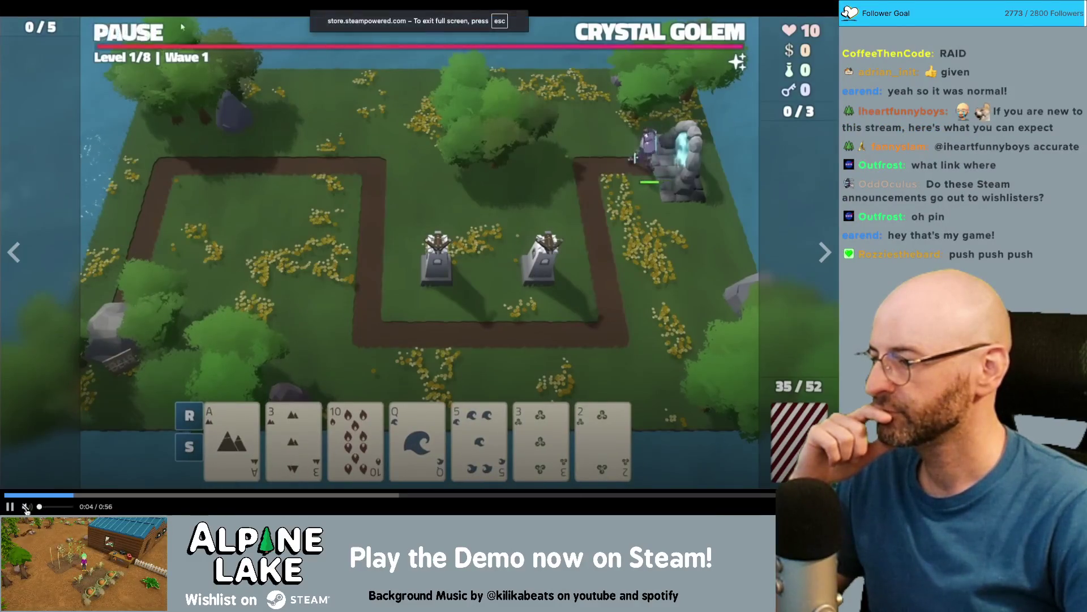
{"action": "mouse_move", "coordinate": [43, 507]}
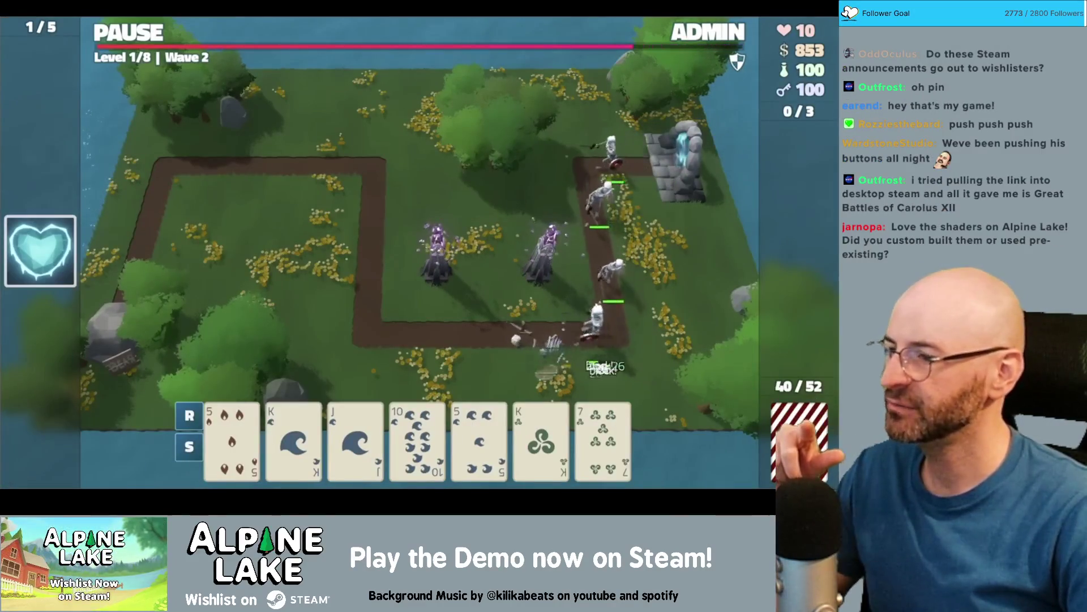
{"action": "mouse_move", "coordinate": [246, 452]}
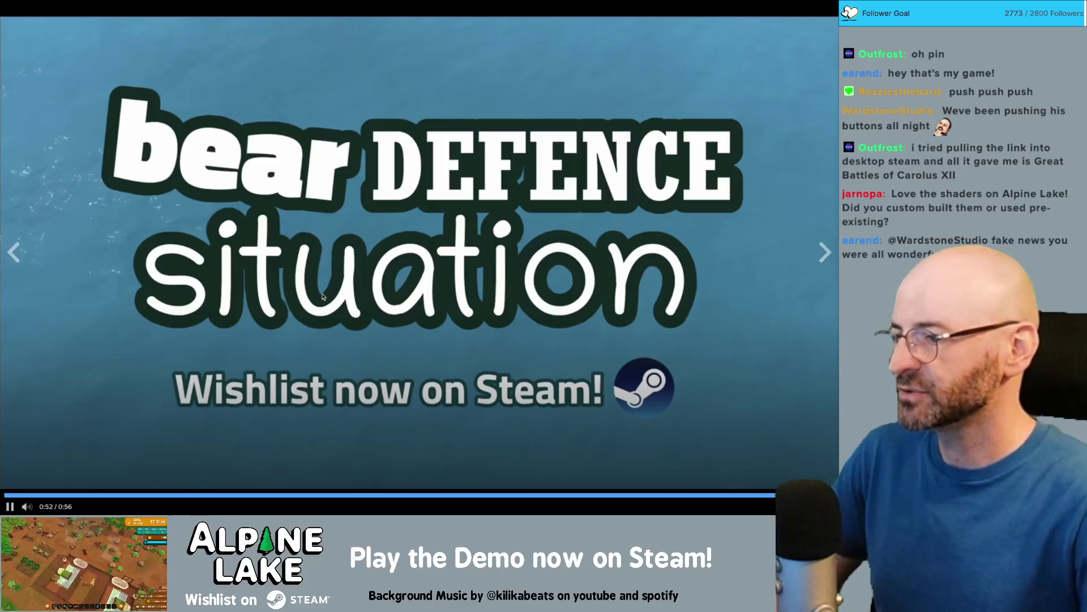
{"action": "key", "text": "Escape"}
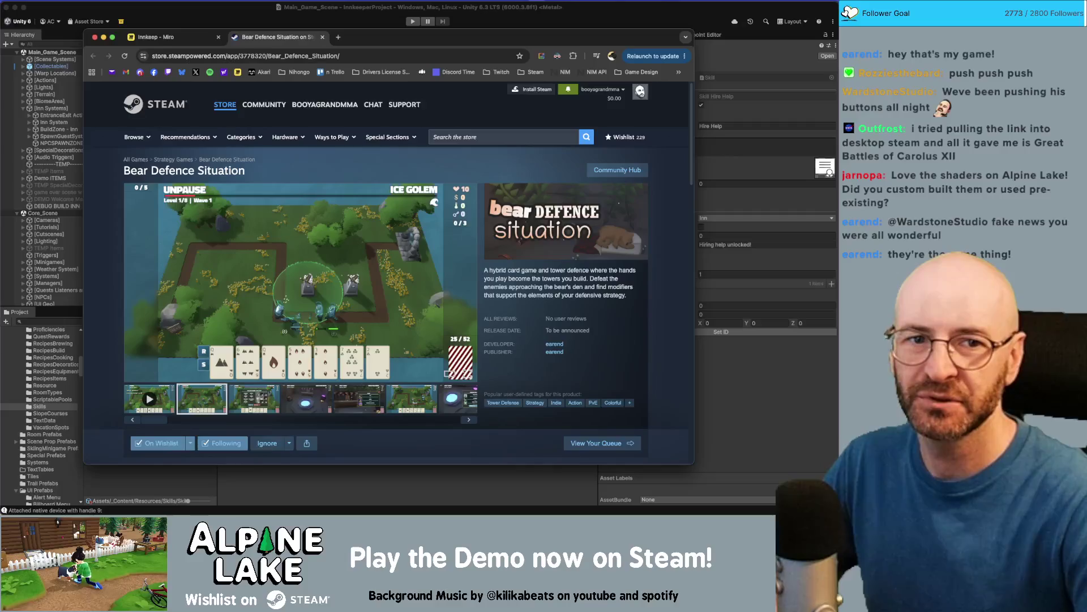
Close the Bear Defence Situation Steam tab to return to the Innkeep Miro board
{"action": "key", "text": "super+Tab"}
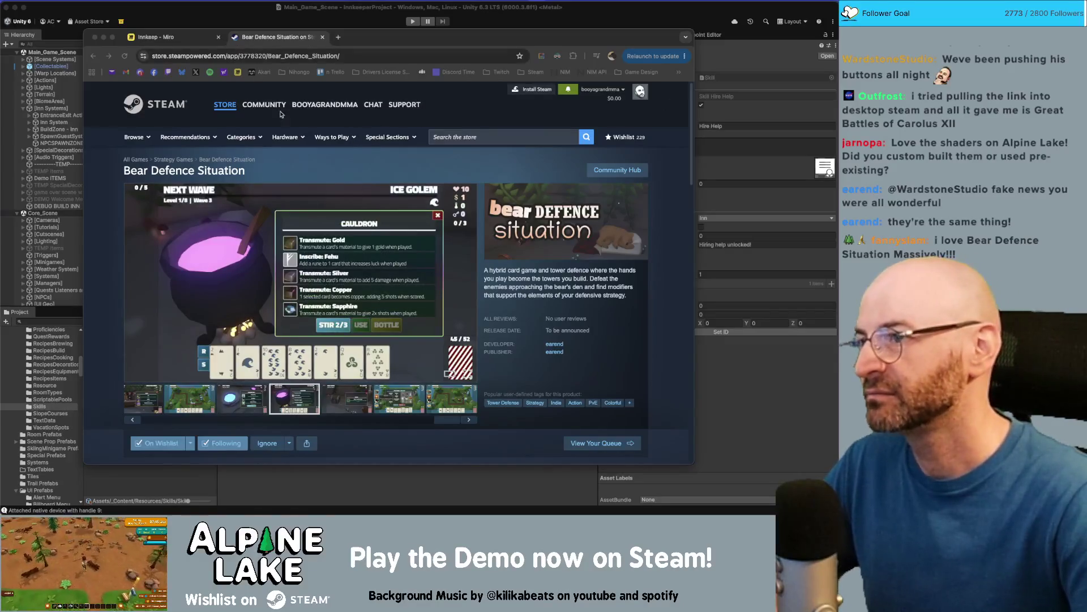
{"action": "left_click", "coordinate": [270, 44]}
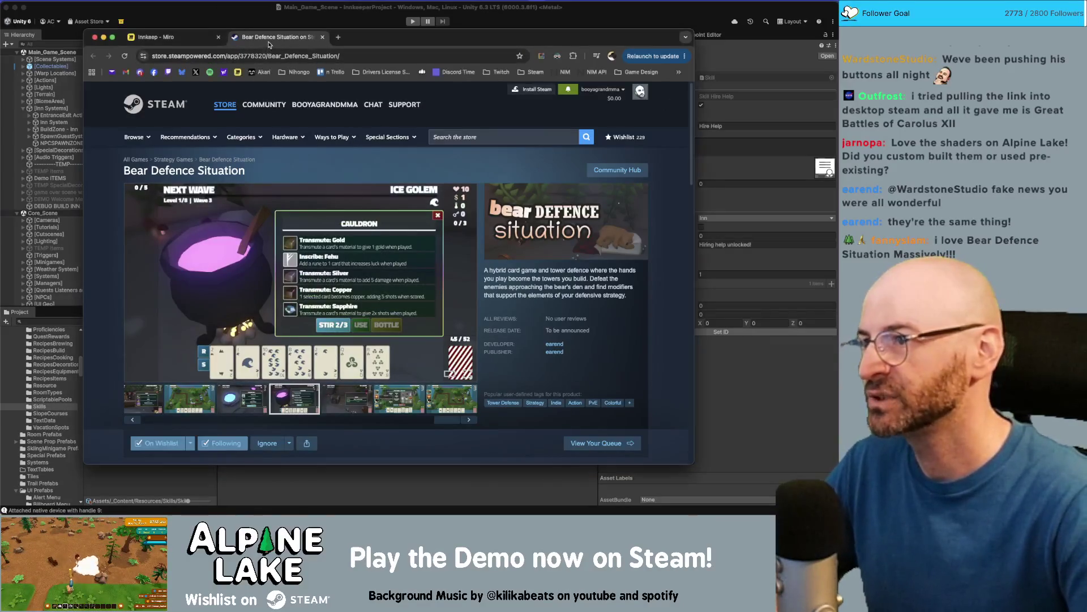
{"action": "key", "text": "super+w"}
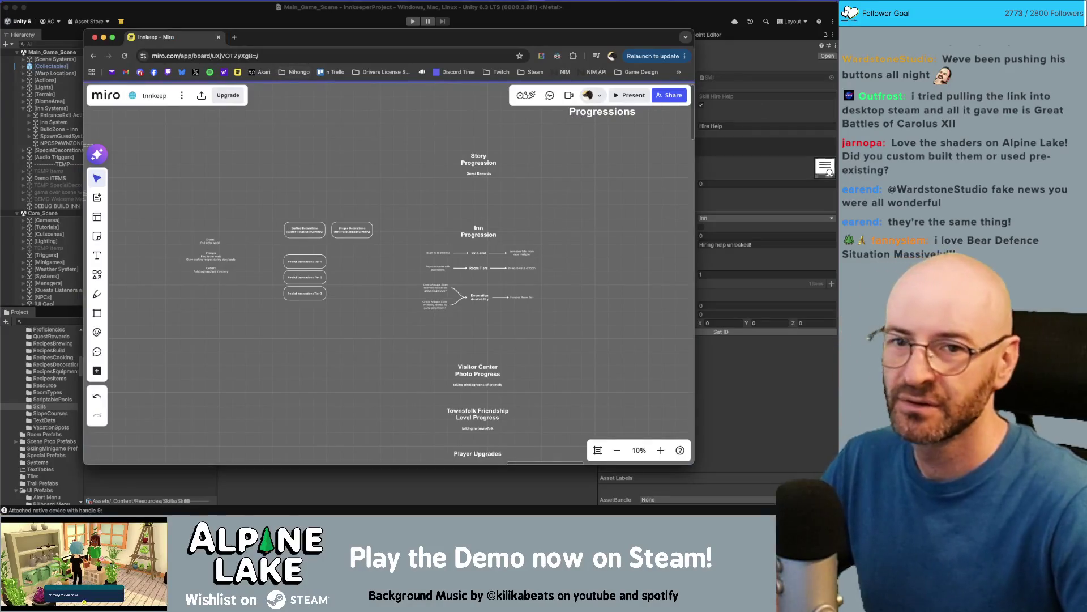
Bring the Unity editor window to the front over the browser
{"action": "key", "text": "super+Tab"}
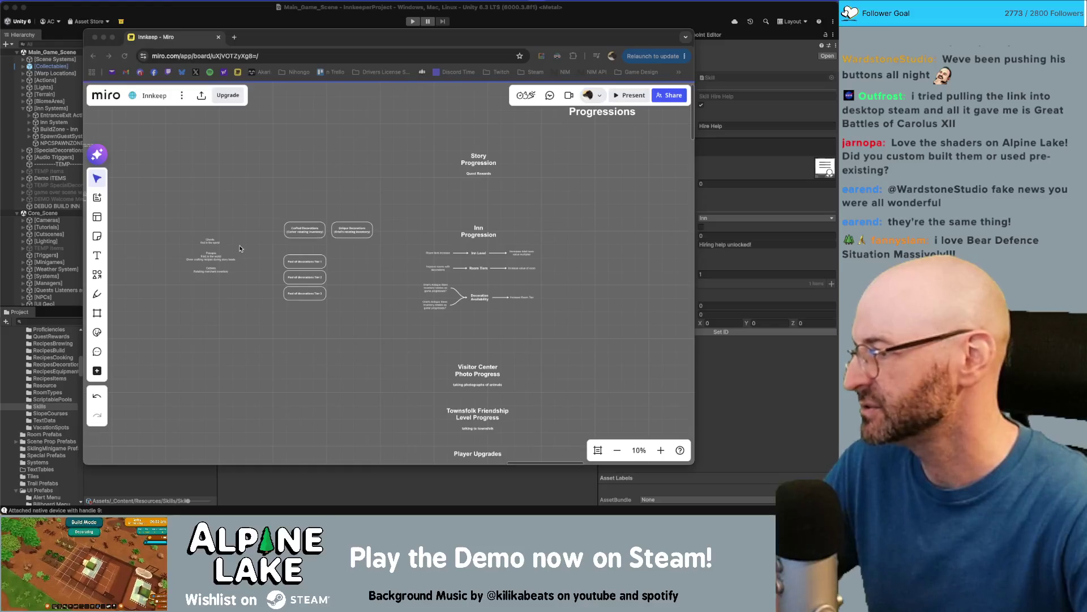
{"action": "left_click", "coordinate": [262, 19]}
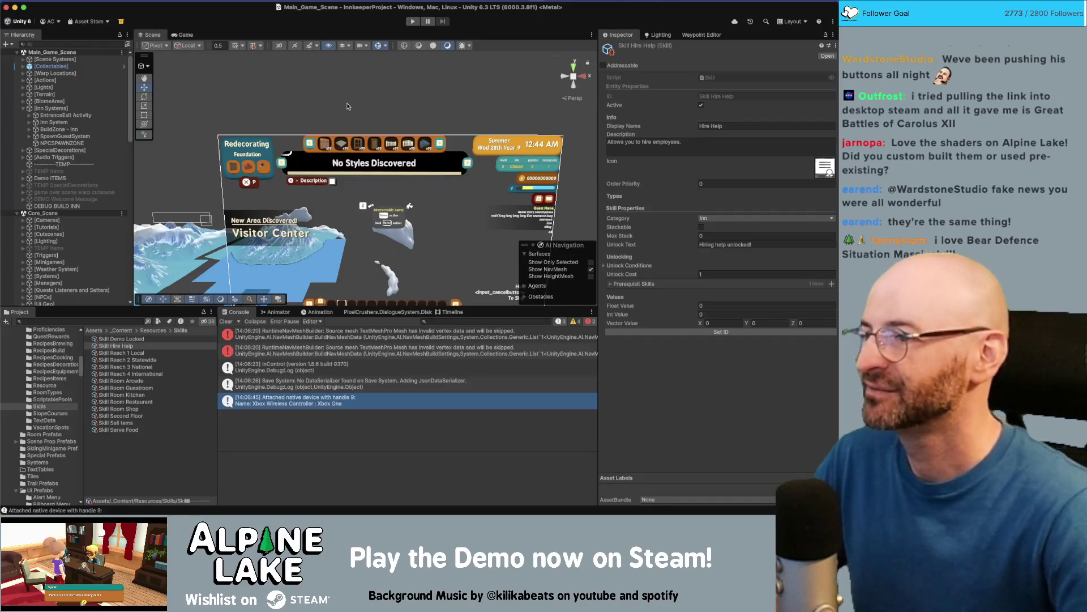
Select the [Lighting] group in the Hierarchy and frame it in the Scene view
{"action": "scroll", "coordinate": [333, 259], "scroll_direction": "up", "scroll_amount": 1}
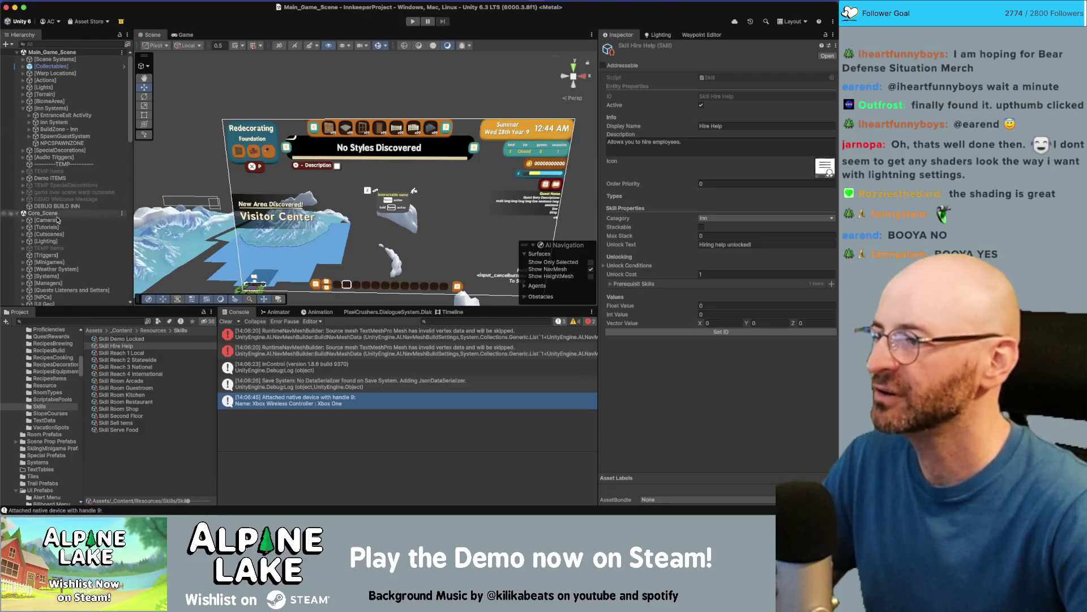
{"action": "left_click", "coordinate": [53, 243]}
{"action": "key", "text": "f"}
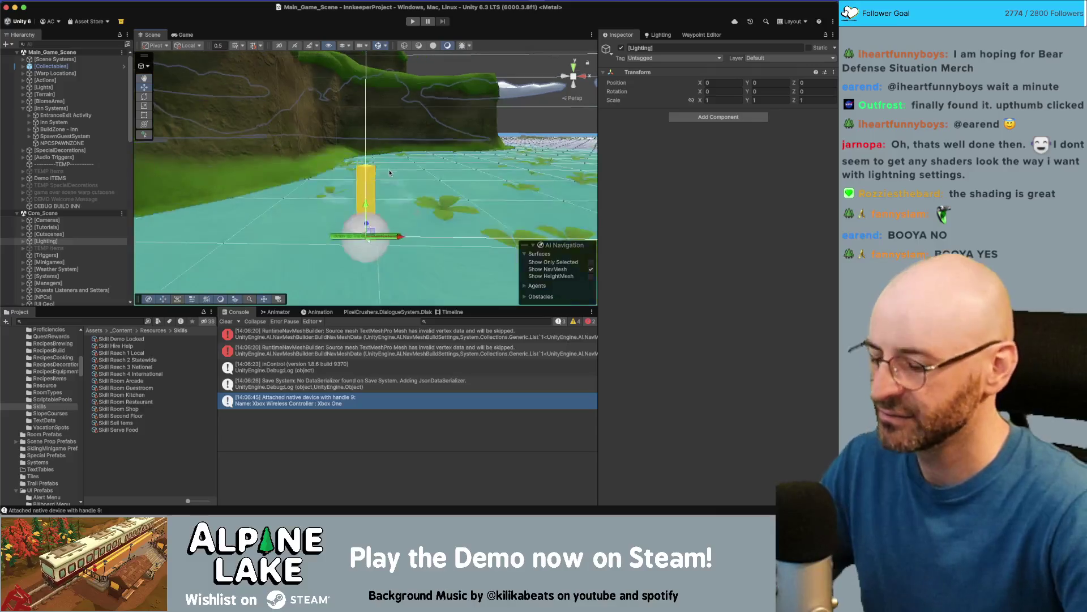
Fly the scene camera around the village, then open the Lighting window on Inn_LightingSettings
{"action": "key", "text": "s"}
{"action": "key", "text": "w"}
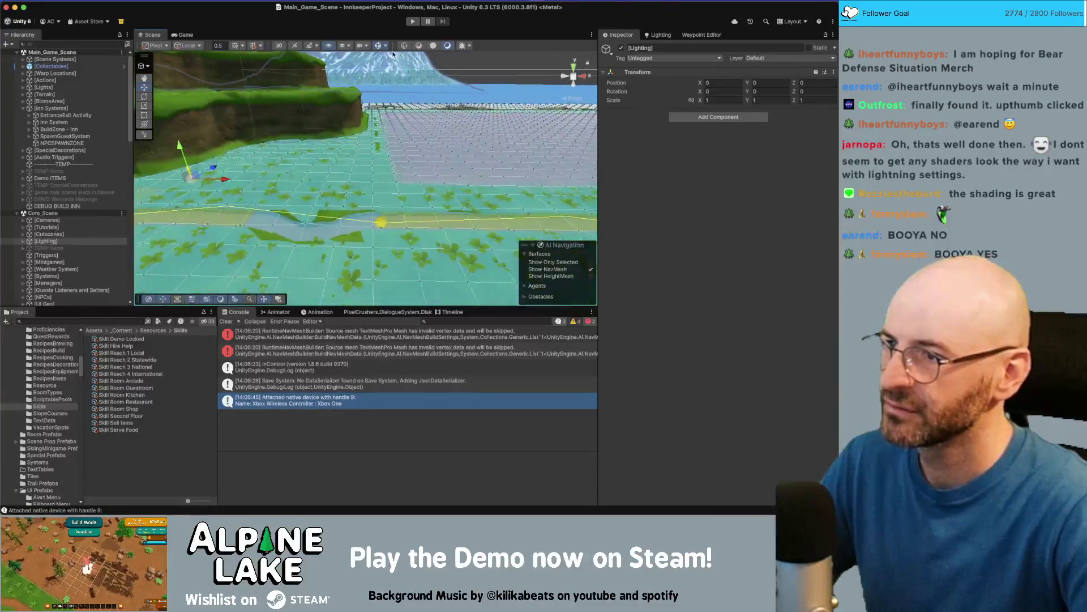
{"action": "left_click", "coordinate": [380, 49]}
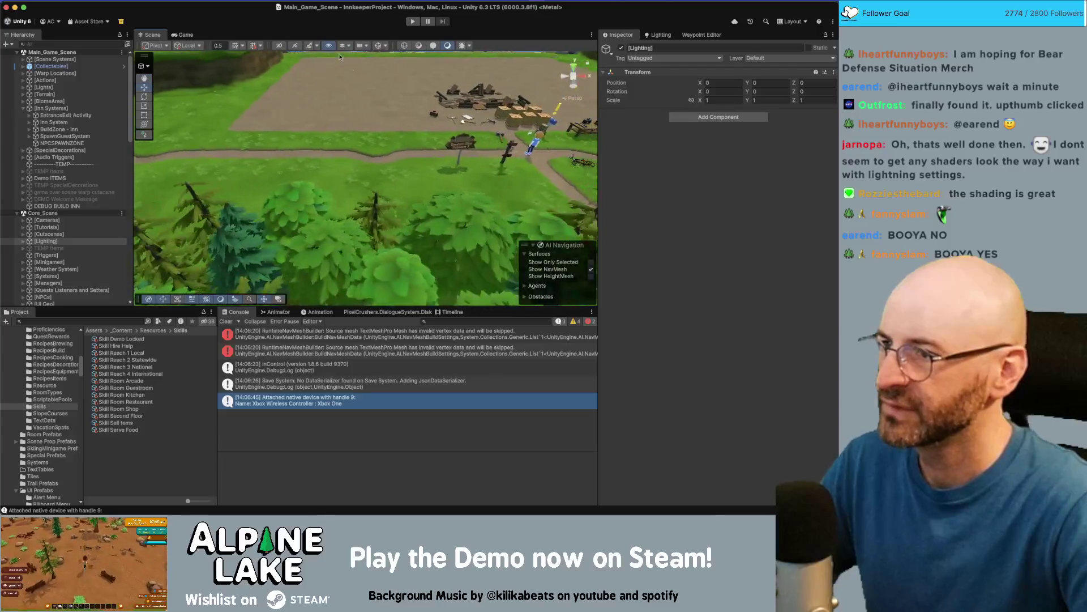
{"action": "left_click", "coordinate": [318, 47]}
{"action": "key", "text": "w"}
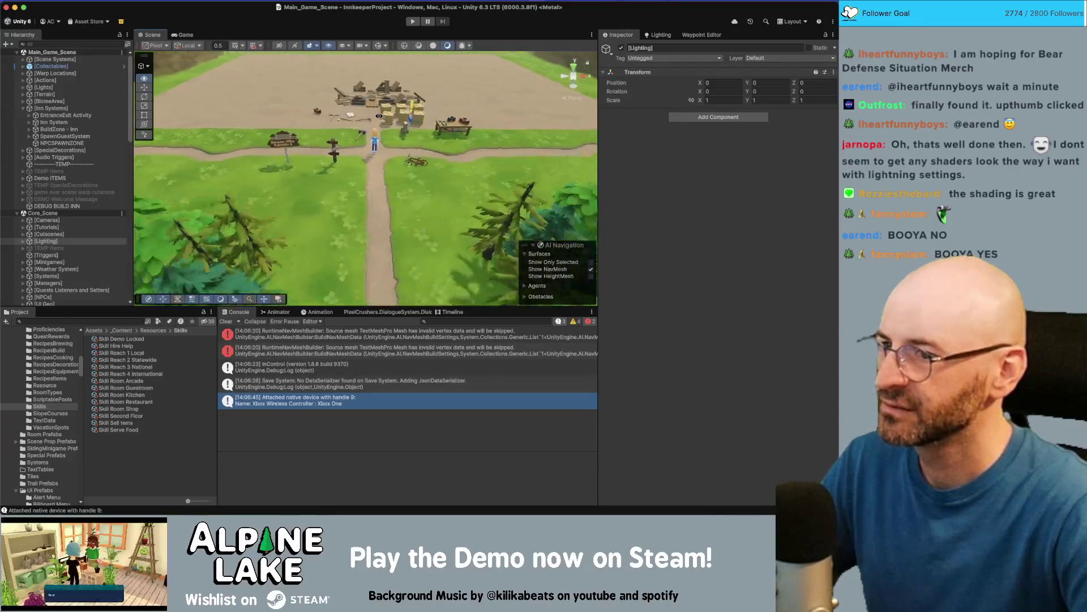
{"action": "mouse_move", "coordinate": [374, 108]}
{"action": "left_mouse_down"}
{"action": "mouse_move", "coordinate": [373, 65]}
{"action": "mouse_move", "coordinate": [358, 136]}
{"action": "left_mouse_up"}
{"action": "left_click", "coordinate": [373, 64]}
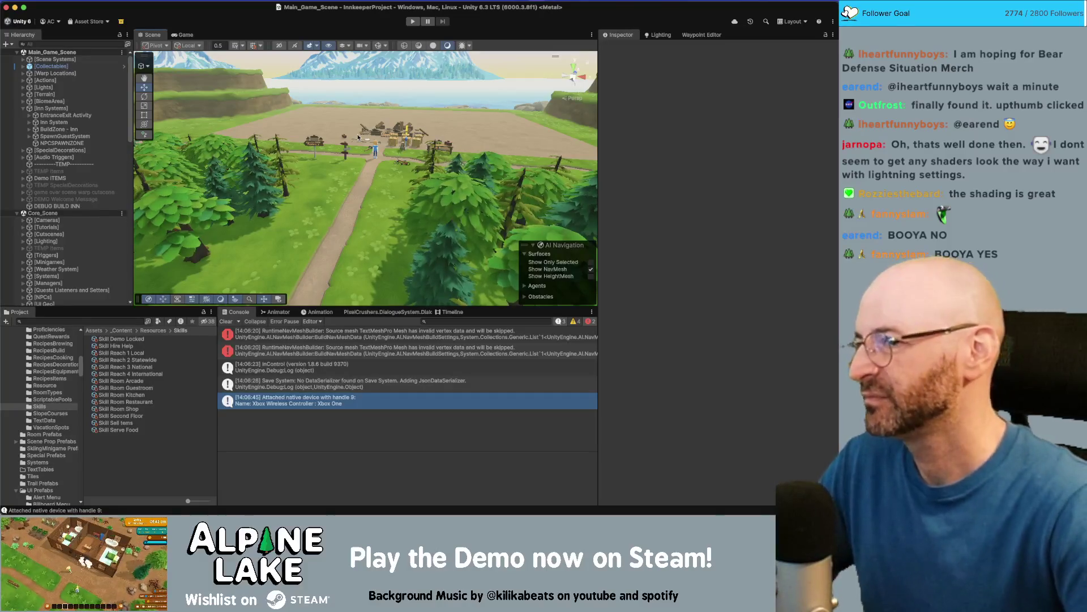
{"action": "mouse_move", "coordinate": [353, 166]}
{"action": "left_mouse_down"}
{"action": "mouse_move", "coordinate": [357, 151]}
{"action": "mouse_move", "coordinate": [359, 179]}
{"action": "left_mouse_up"}
{"action": "left_click", "coordinate": [658, 34]}
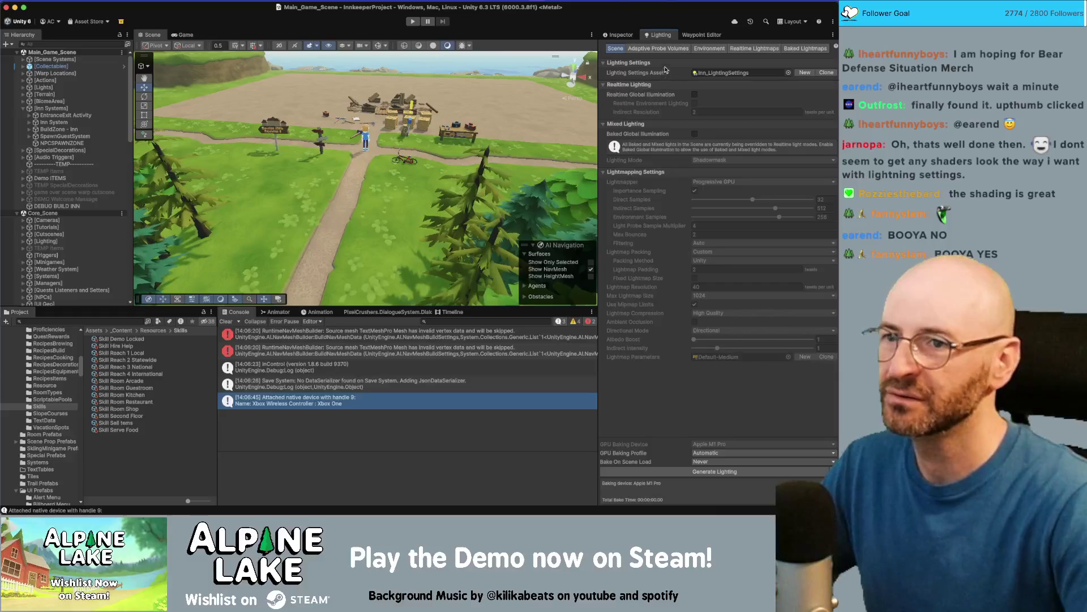
Switch the Lighting window to its Environment page showing skybox, ambient and fog settings
{"action": "left_click", "coordinate": [699, 49]}
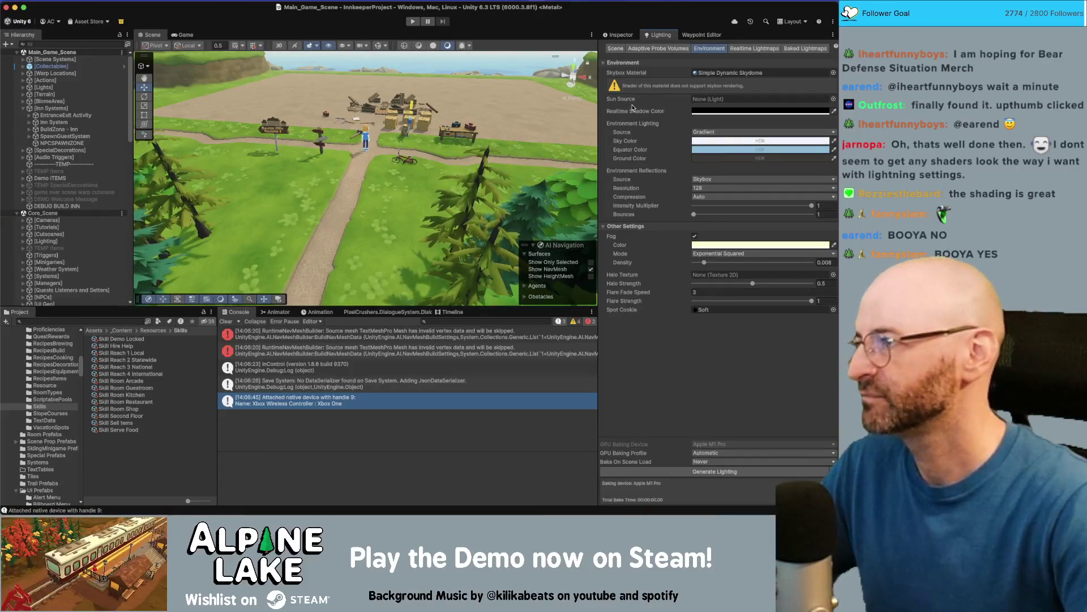
{"action": "left_click", "coordinate": [718, 133]}
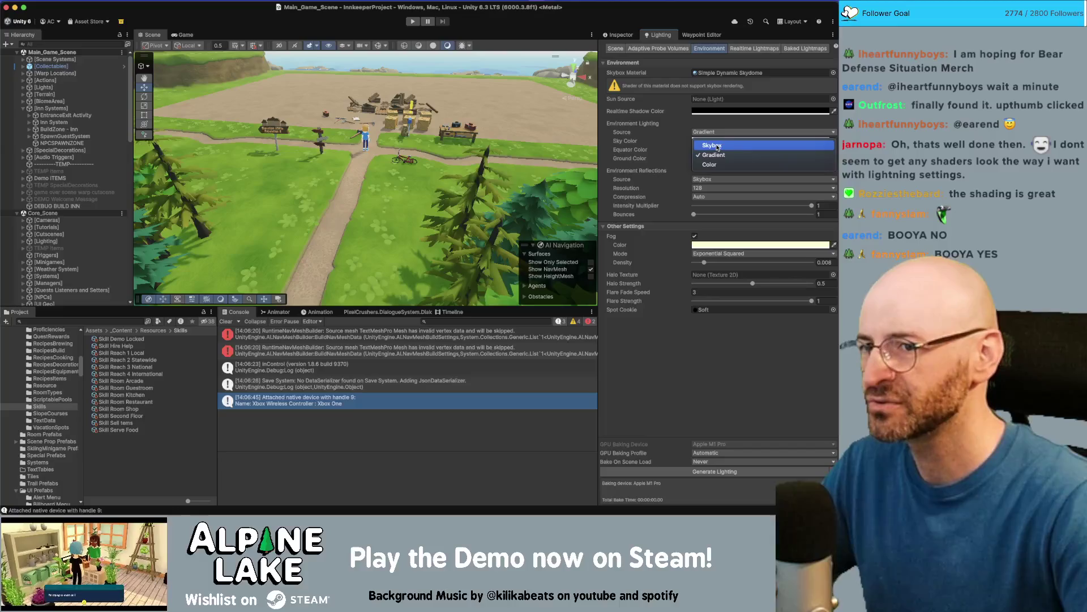
{"action": "left_click", "coordinate": [717, 147]}
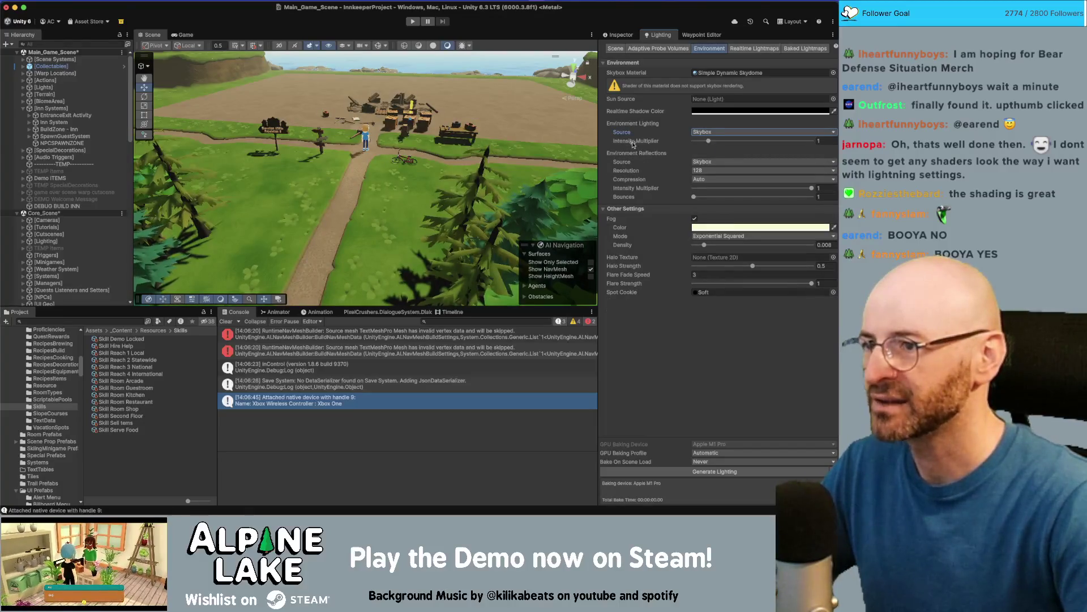
{"action": "mouse_move", "coordinate": [467, 136]}
{"action": "left_mouse_down"}
{"action": "mouse_move", "coordinate": [522, 166]}
{"action": "mouse_move", "coordinate": [382, 151]}
{"action": "mouse_move", "coordinate": [483, 166]}
{"action": "left_mouse_up"}
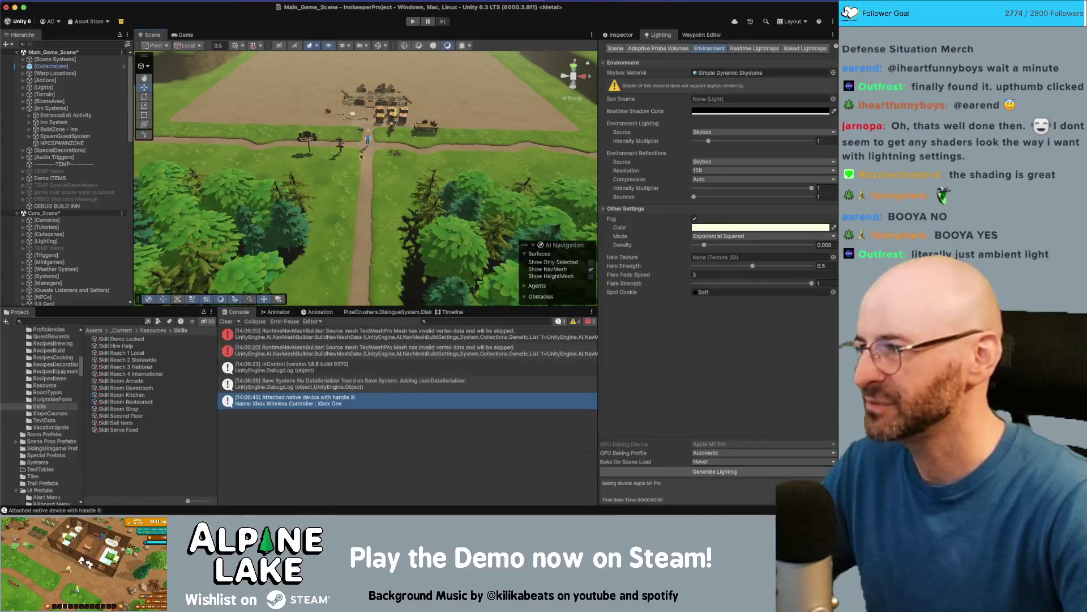
{"action": "scroll", "coordinate": [369, 151], "scroll_direction": "up", "scroll_amount": 10}
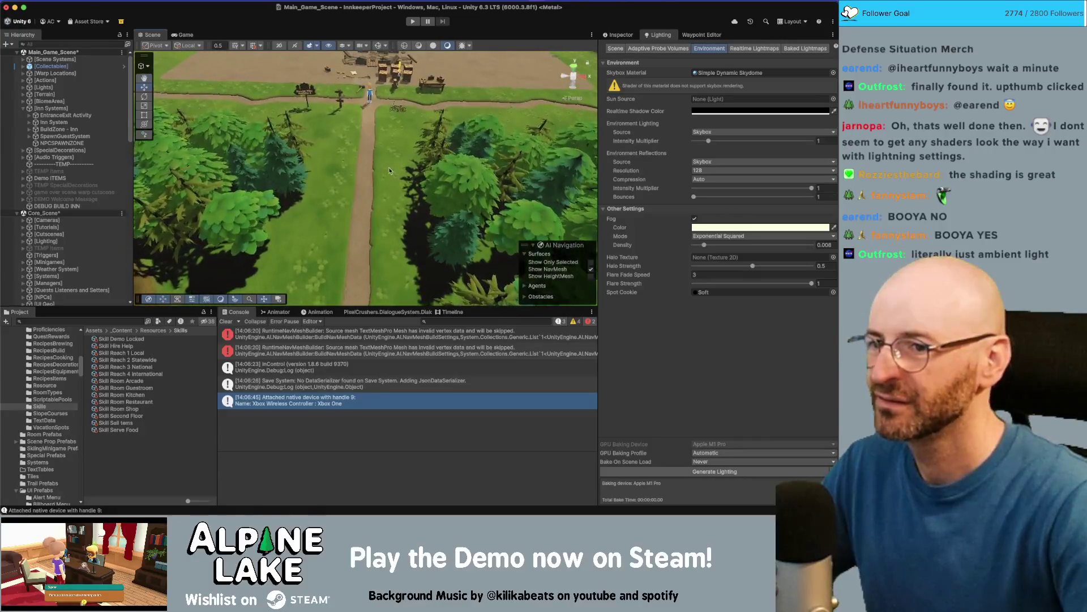
{"action": "left_click", "coordinate": [694, 218]}
{"action": "mouse_move", "coordinate": [478, 170]}
{"action": "left_mouse_down"}
{"action": "mouse_move", "coordinate": [480, 141]}
{"action": "mouse_move", "coordinate": [479, 156]}
{"action": "left_mouse_up"}
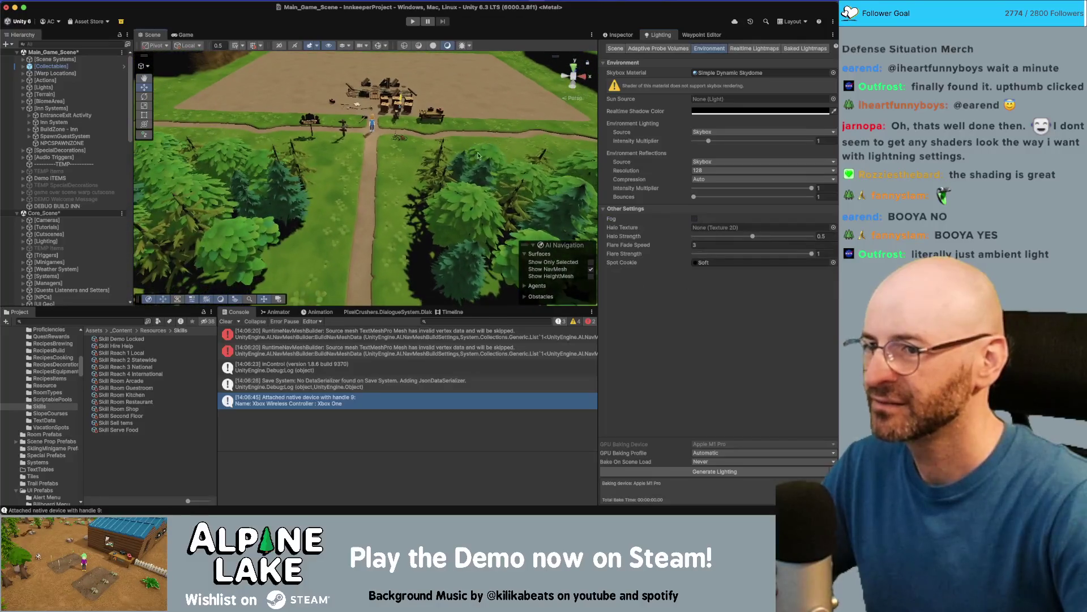
{"action": "left_click", "coordinate": [694, 219]}
{"action": "left_click", "coordinate": [705, 133]}
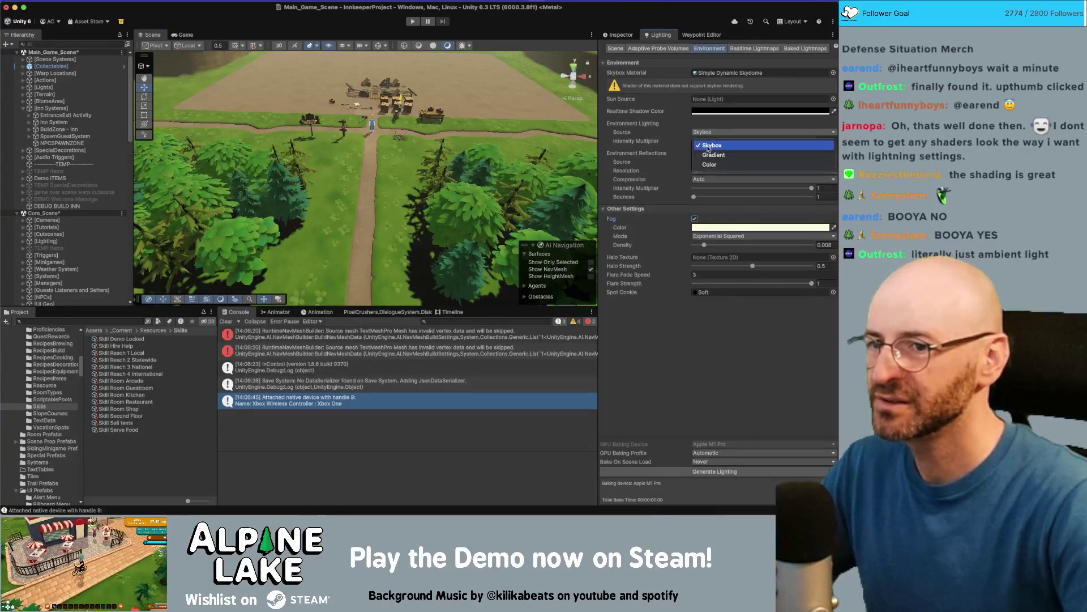
{"action": "left_click", "coordinate": [708, 152]}
{"action": "left_click_drag", "start_coordinate": [467, 181], "coordinate": [492, 161]}
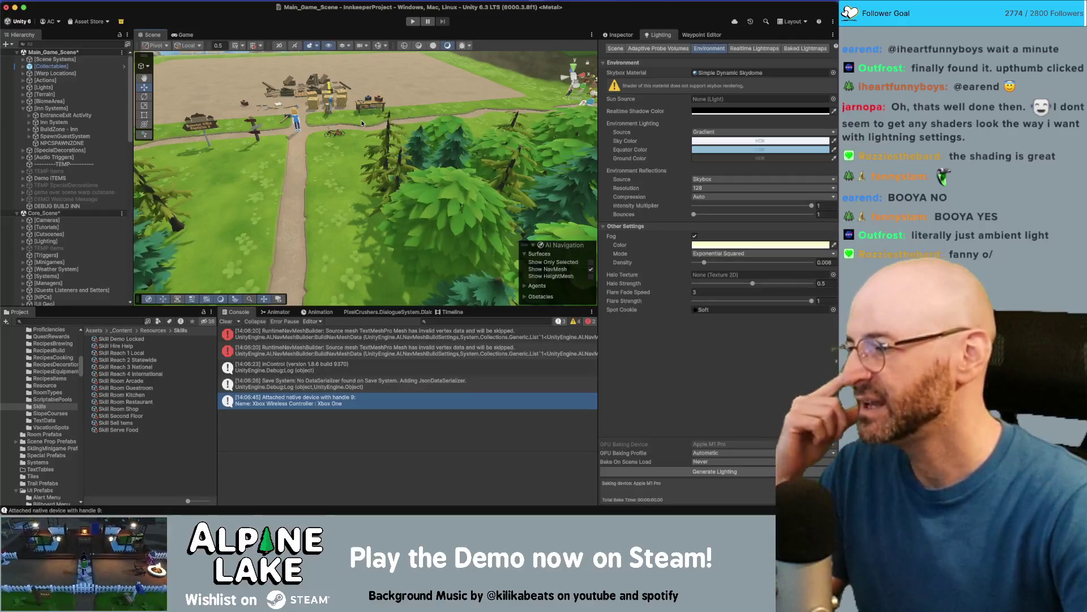
Bring the Chrome window with the Innkeep Miro board in front of Unity
{"action": "scroll", "coordinate": [317, 126], "scroll_direction": "down", "scroll_amount": 3}
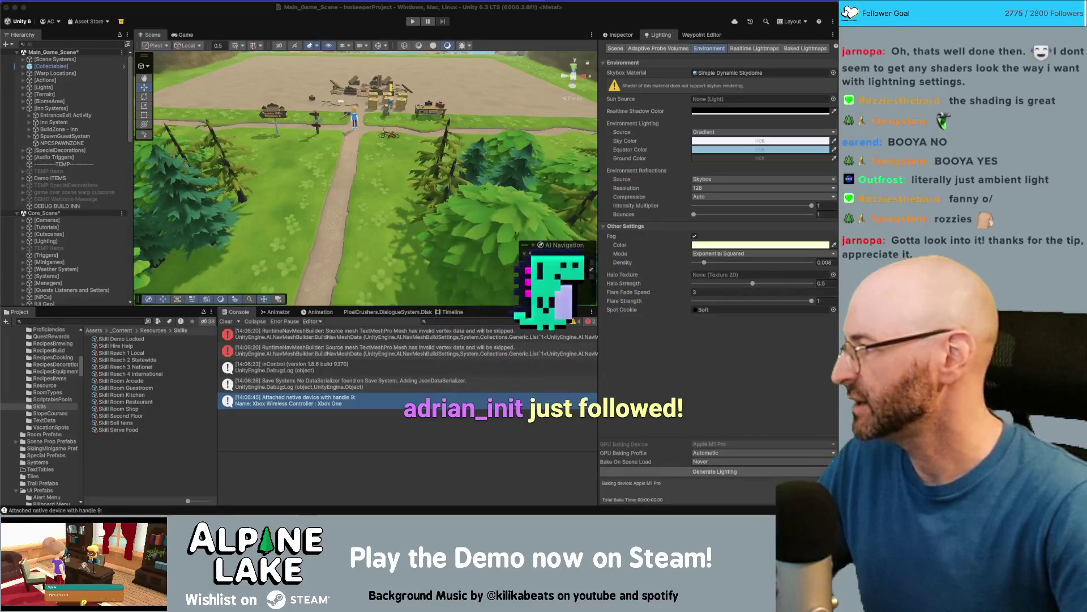
{"action": "key", "text": "super+Tab"}
{"action": "left_click", "coordinate": [264, 179]}
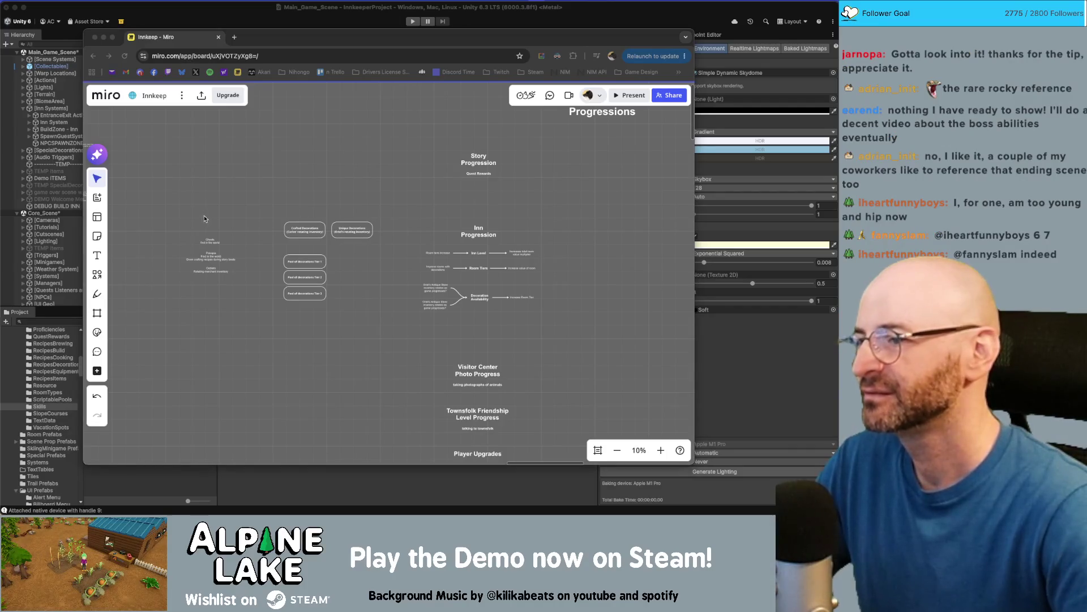
Zoom the Miro board from 10% to 27% onto the Inn Progression section
{"action": "left_click", "coordinate": [268, 43]}
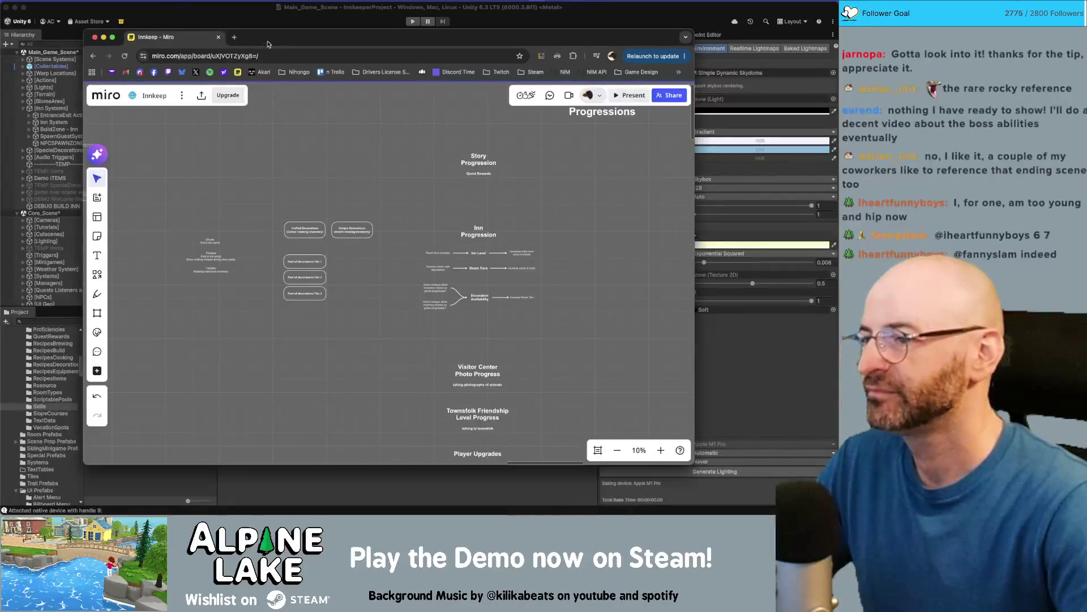
{"action": "scroll", "coordinate": [345, 191], "scroll_direction": "right", "scroll_amount": 2}
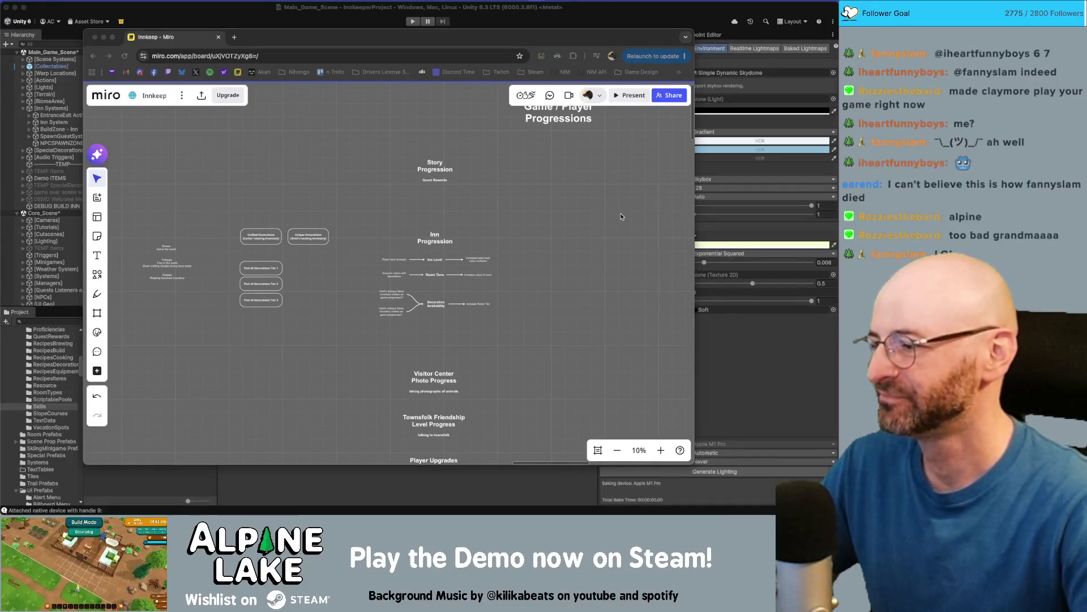
{"action": "left_click", "coordinate": [629, 249]}
{"action": "scroll", "coordinate": [469, 256], "scroll_direction": "up", "scroll_amount": 5}
{"action": "scroll", "coordinate": [468, 256], "scroll_direction": "up", "scroll_amount": 3}
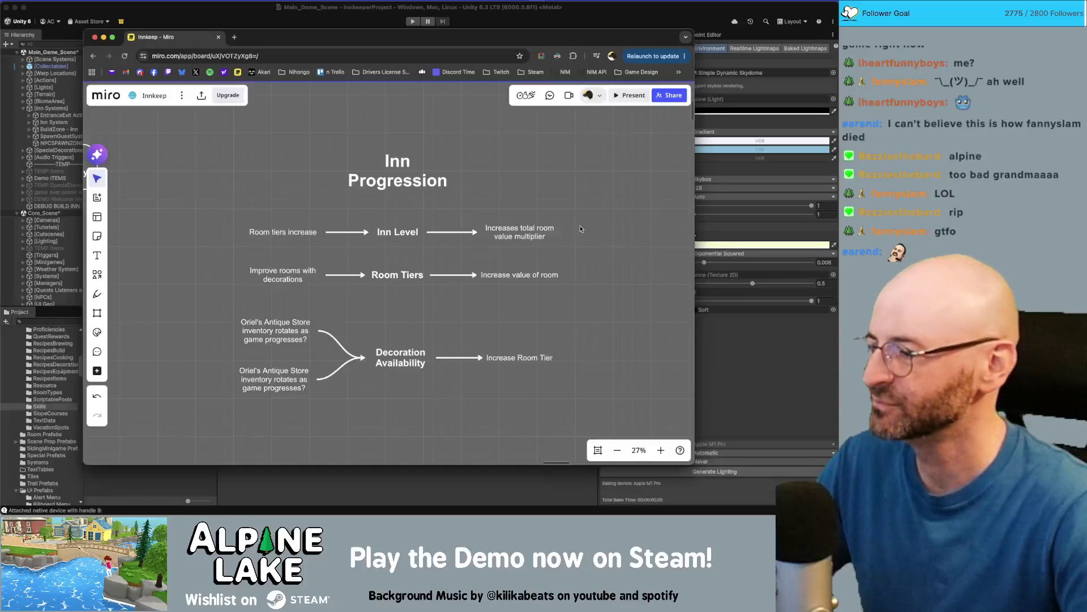
{"action": "scroll", "coordinate": [579, 271], "scroll_direction": "right", "scroll_amount": 1}
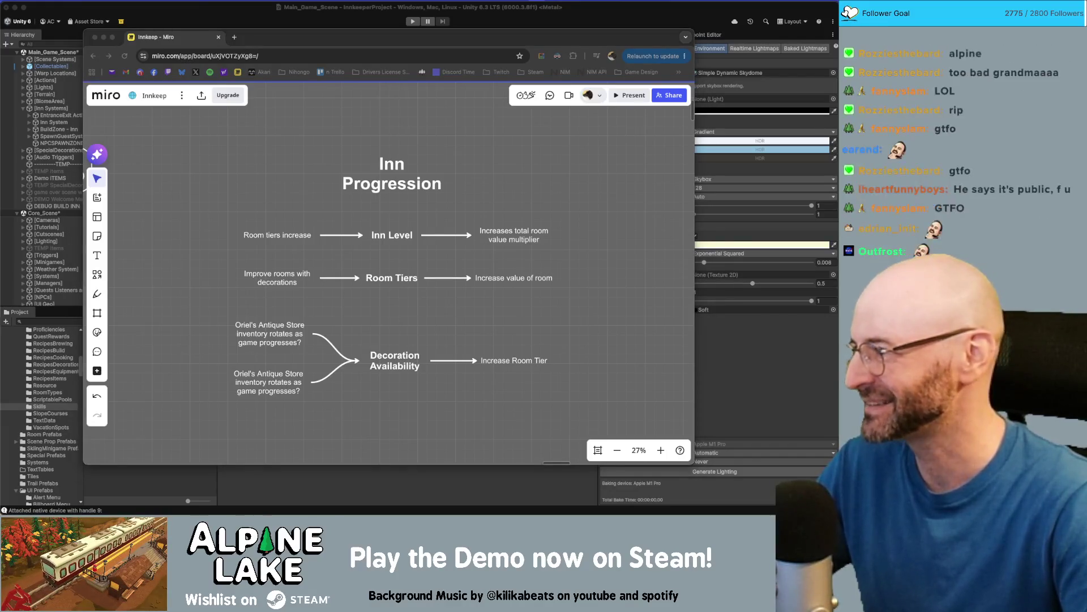
{"action": "left_click", "coordinate": [178, 290]}
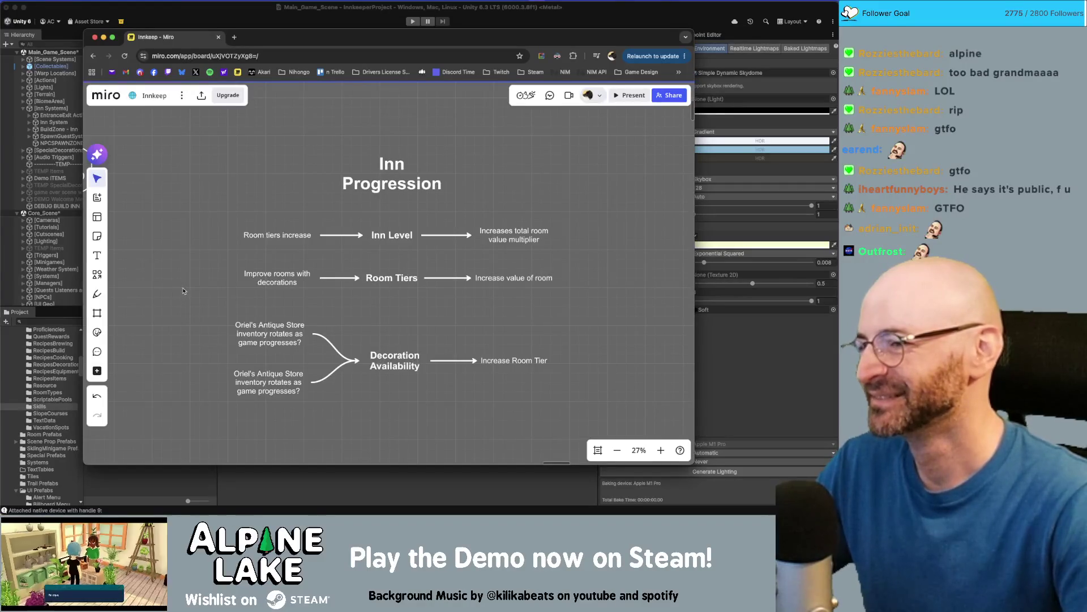
{"action": "scroll", "coordinate": [183, 291], "scroll_direction": "up", "scroll_amount": 2}
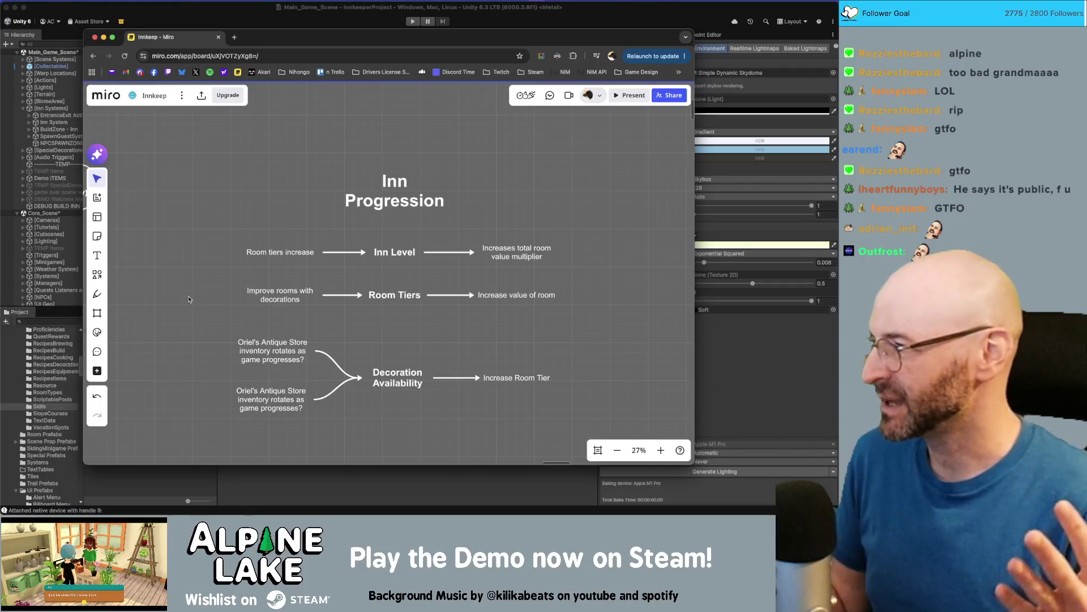
{"action": "mouse_move", "coordinate": [195, 117]}
{"action": "left_mouse_down"}
{"action": "mouse_move", "coordinate": [503, 335]}
{"action": "mouse_move", "coordinate": [317, 170]}
{"action": "mouse_move", "coordinate": [305, 142]}
{"action": "left_mouse_up"}
{"action": "scroll", "coordinate": [317, 170], "scroll_direction": "down", "scroll_amount": 2}
{"action": "scroll", "coordinate": [300, 153], "scroll_direction": "up", "scroll_amount": 2}
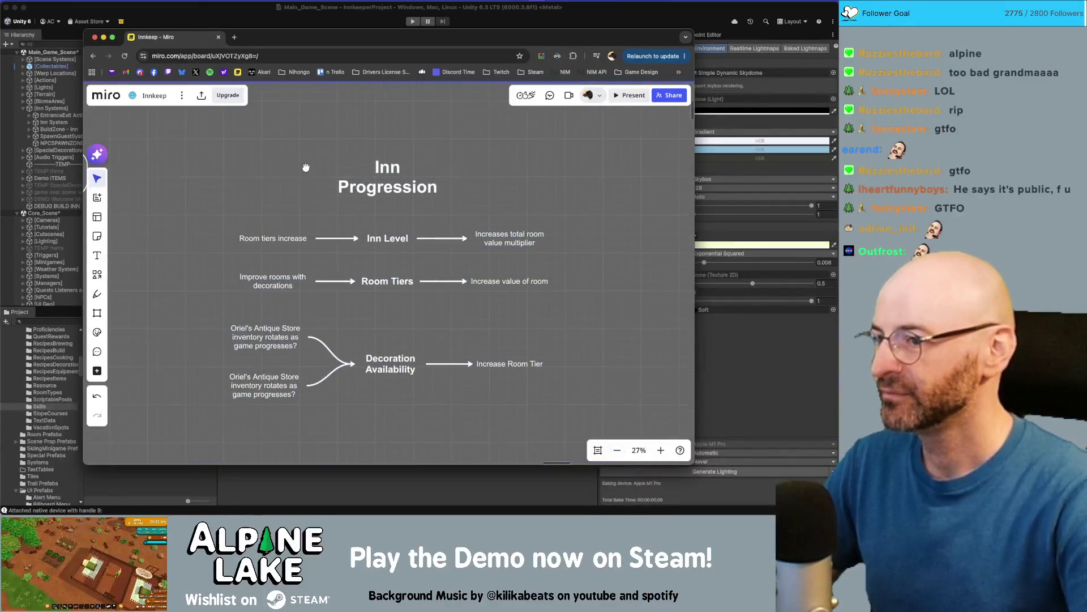
{"action": "left_click", "coordinate": [385, 233]}
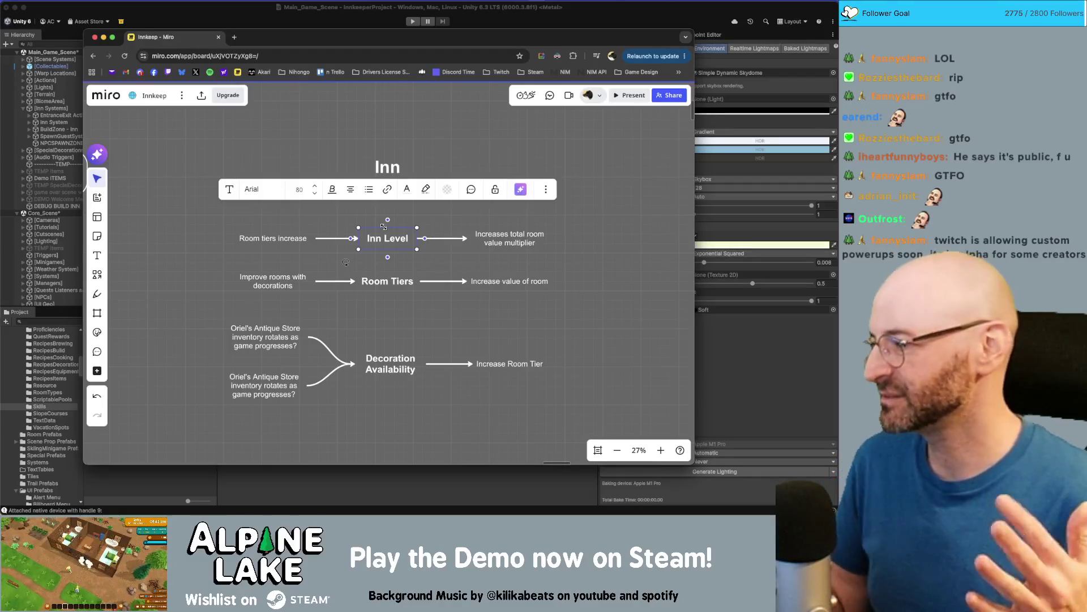
{"action": "left_click", "coordinate": [598, 288]}
{"action": "left_click", "coordinate": [400, 244]}
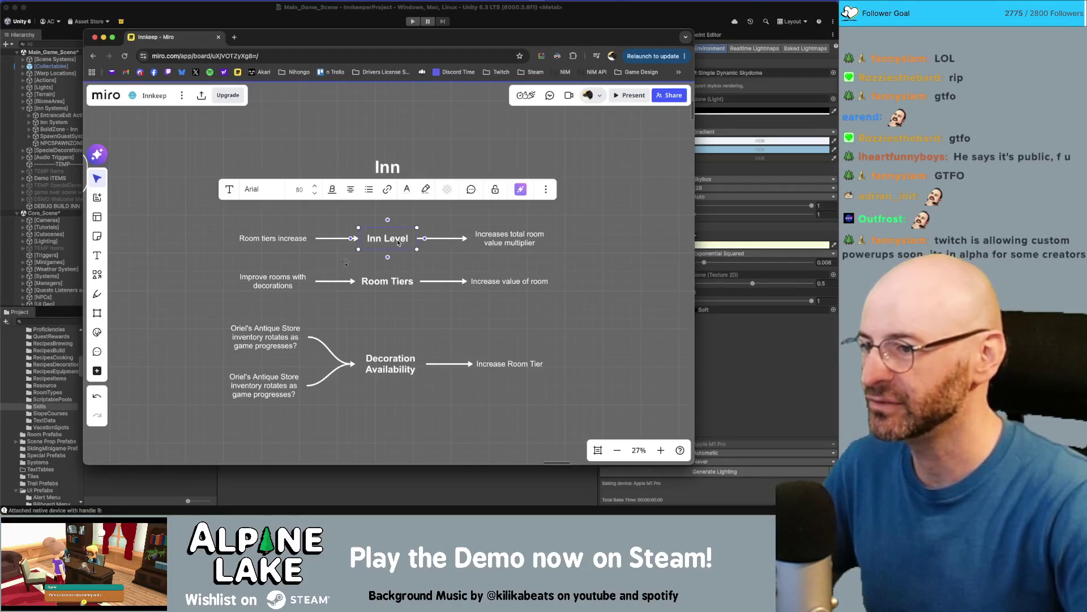
{"action": "left_click", "coordinate": [268, 245]}
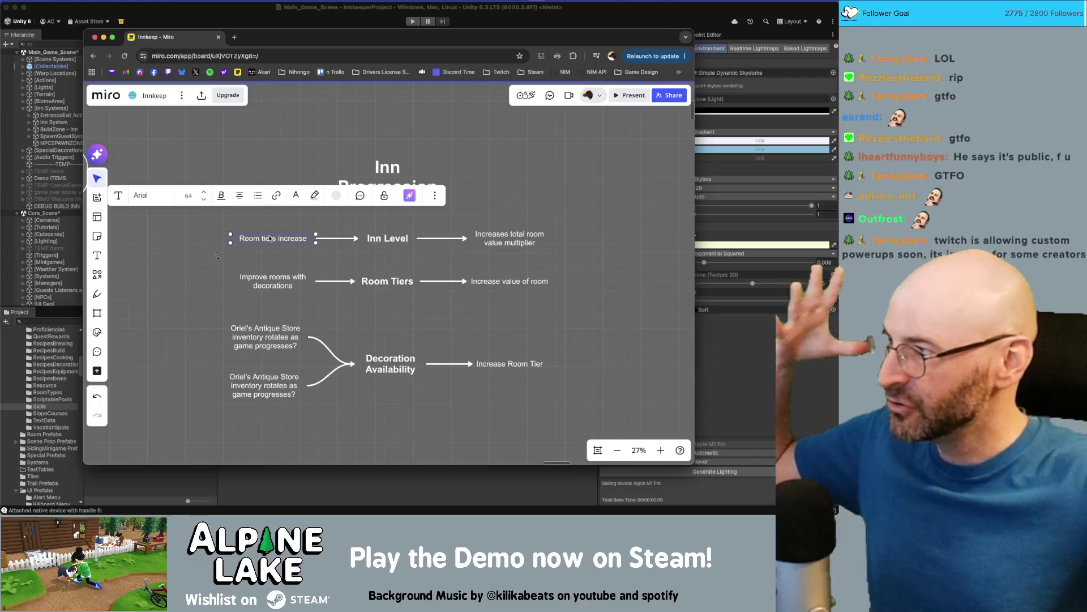
{"action": "left_click", "coordinate": [383, 278]}
{"action": "mouse_move", "coordinate": [213, 196]}
{"action": "left_mouse_down"}
{"action": "mouse_move", "coordinate": [272, 246]}
{"action": "mouse_move", "coordinate": [538, 252]}
{"action": "mouse_move", "coordinate": [573, 258]}
{"action": "mouse_move", "coordinate": [587, 278]}
{"action": "mouse_move", "coordinate": [234, 292]}
{"action": "left_mouse_up"}
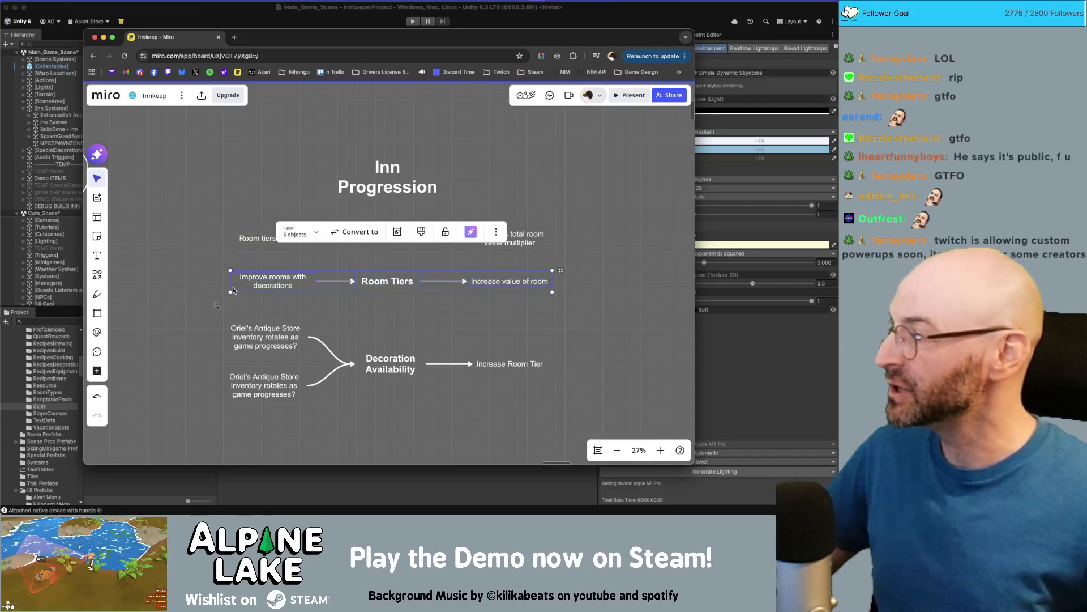
{"action": "left_click", "coordinate": [235, 292]}
{"action": "left_click", "coordinate": [268, 284]}
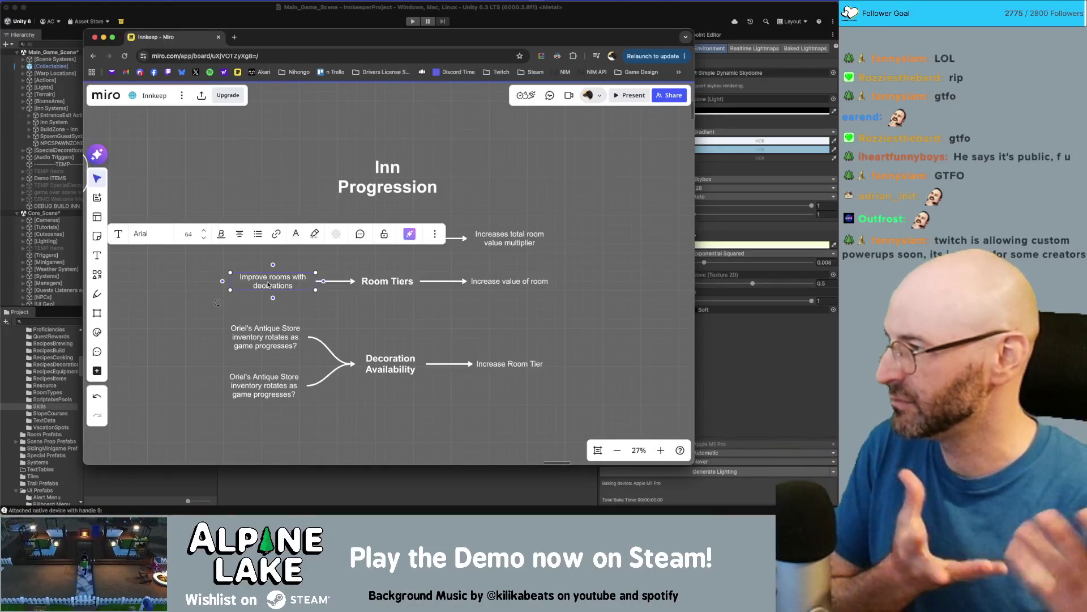
{"action": "left_click", "coordinate": [387, 278]}
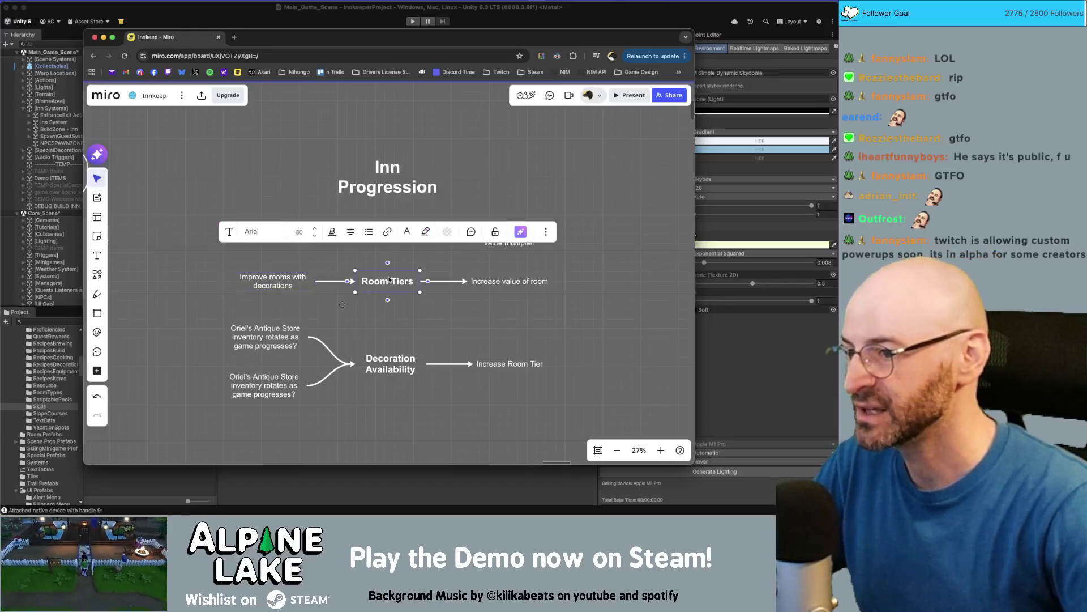
{"action": "left_click", "coordinate": [495, 286]}
{"action": "left_click", "coordinate": [579, 301]}
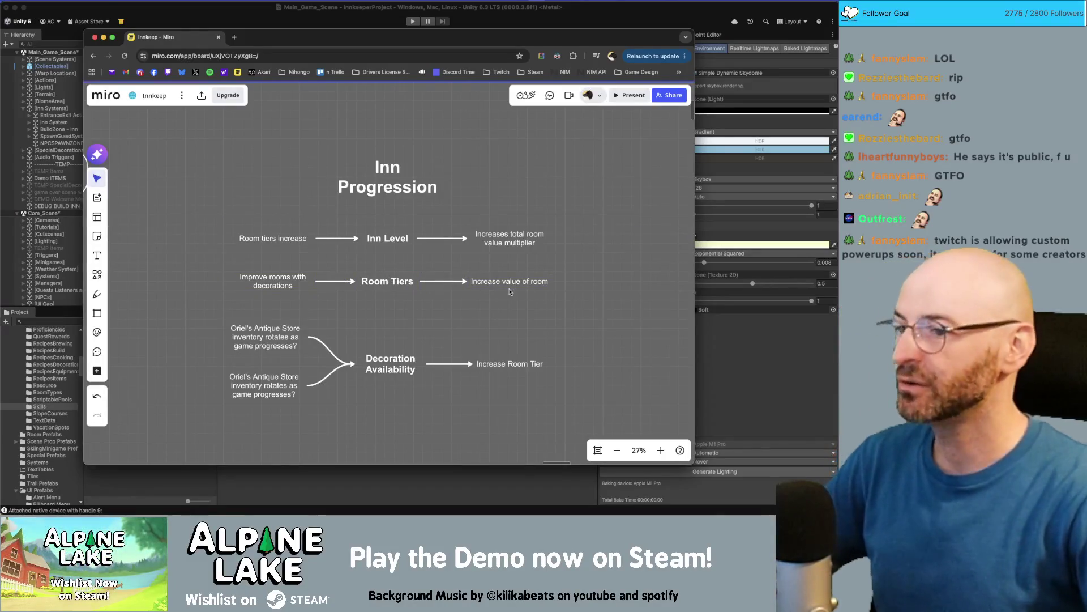
{"action": "left_click", "coordinate": [398, 282]}
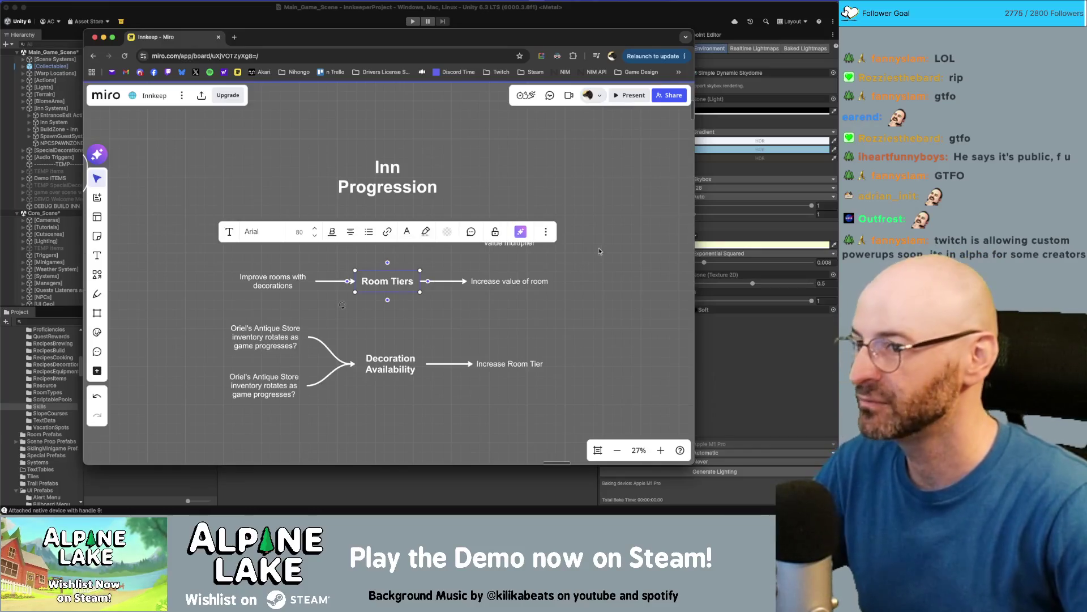
{"action": "left_click", "coordinate": [572, 243]}
{"action": "left_click", "coordinate": [411, 231]}
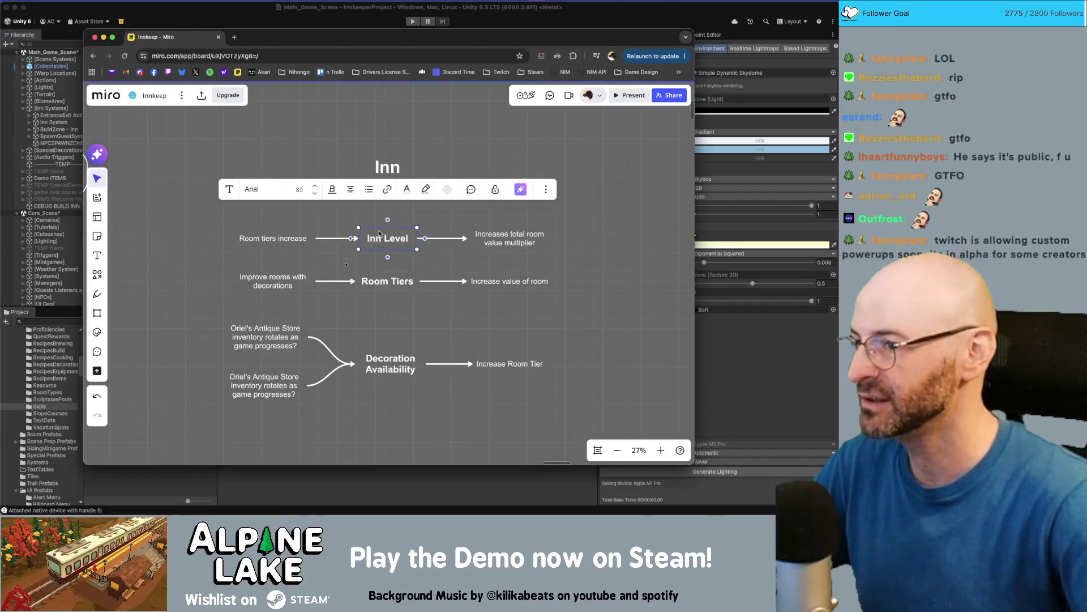
{"action": "left_click", "coordinate": [584, 299]}
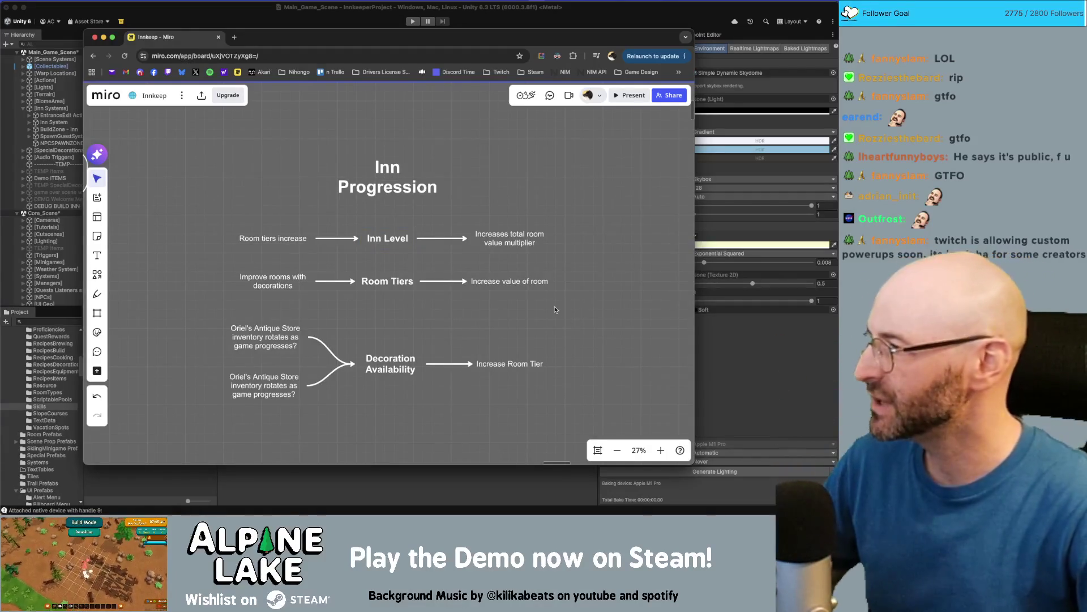
{"action": "scroll", "coordinate": [555, 329], "scroll_direction": "down", "scroll_amount": 2}
{"action": "left_click", "coordinate": [411, 321]}
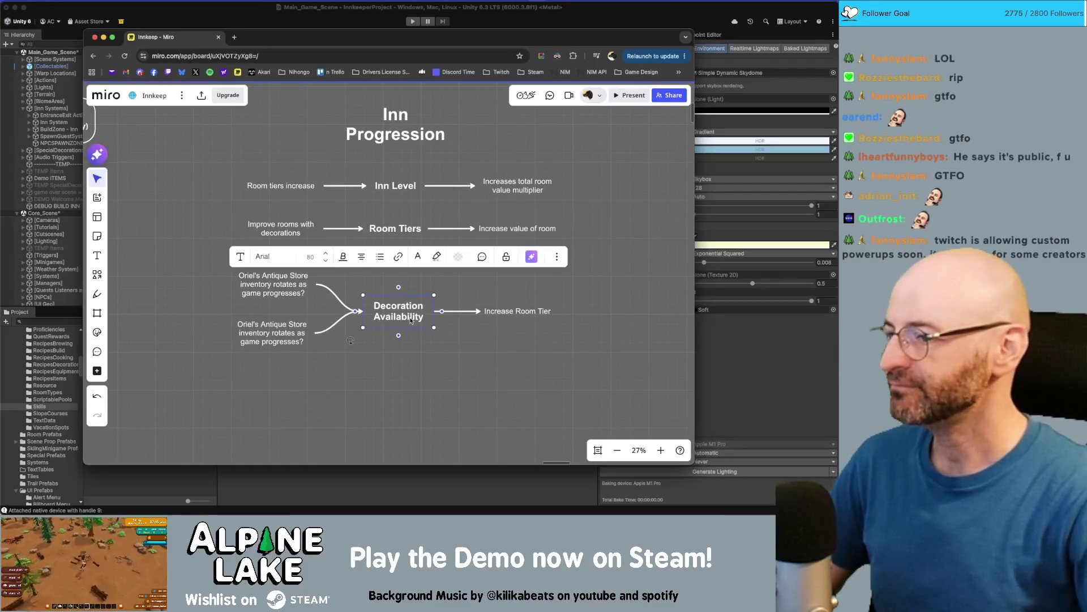
{"action": "left_click", "coordinate": [408, 388]}
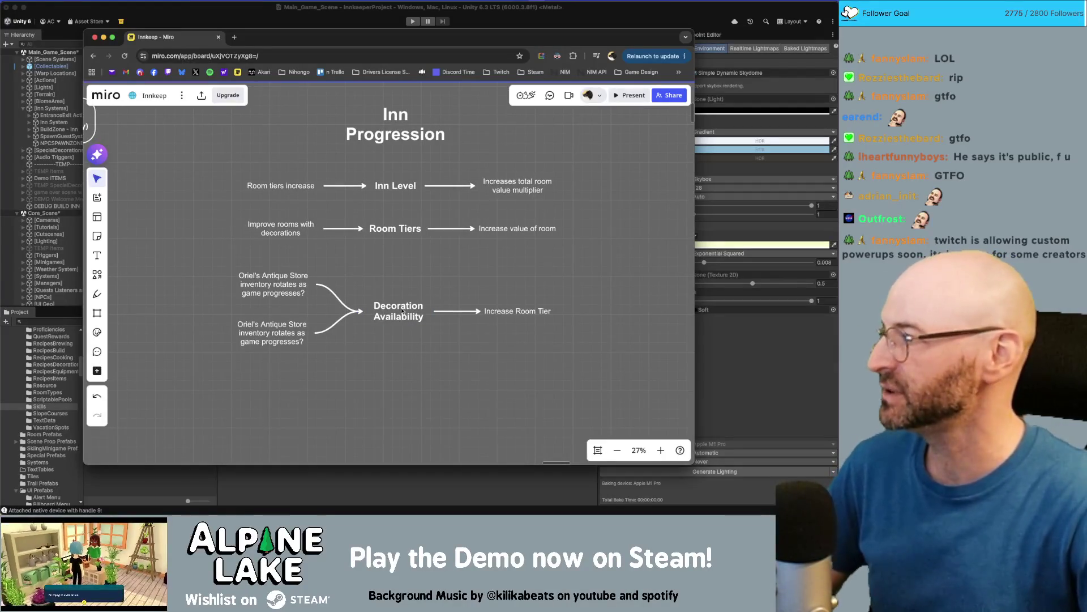
{"action": "left_click", "coordinate": [288, 289]}
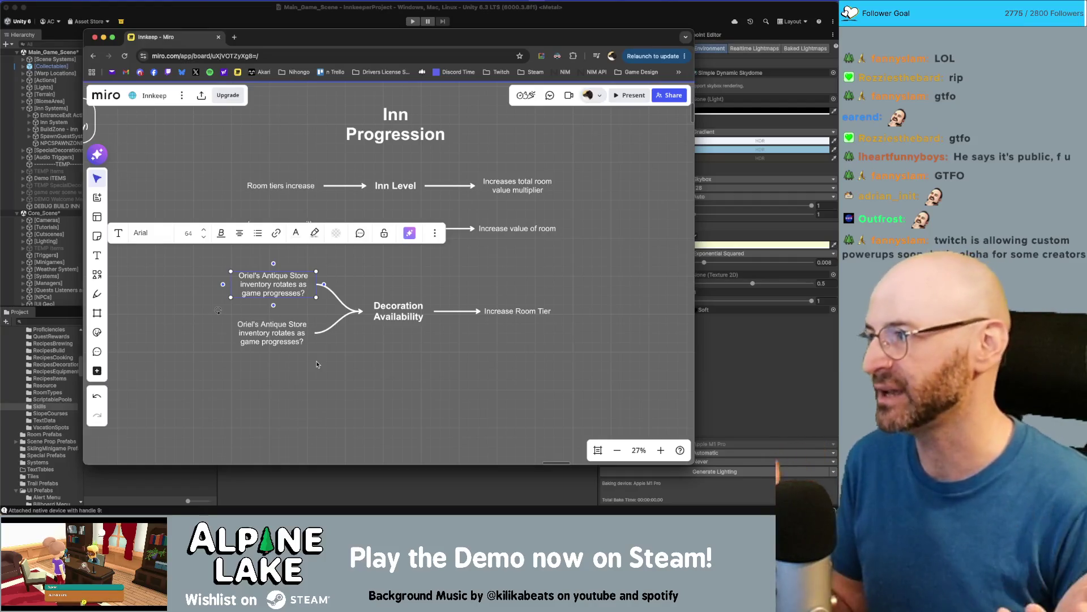
{"action": "left_click", "coordinate": [318, 364]}
{"action": "scroll", "coordinate": [333, 344], "scroll_direction": "down", "scroll_amount": 2}
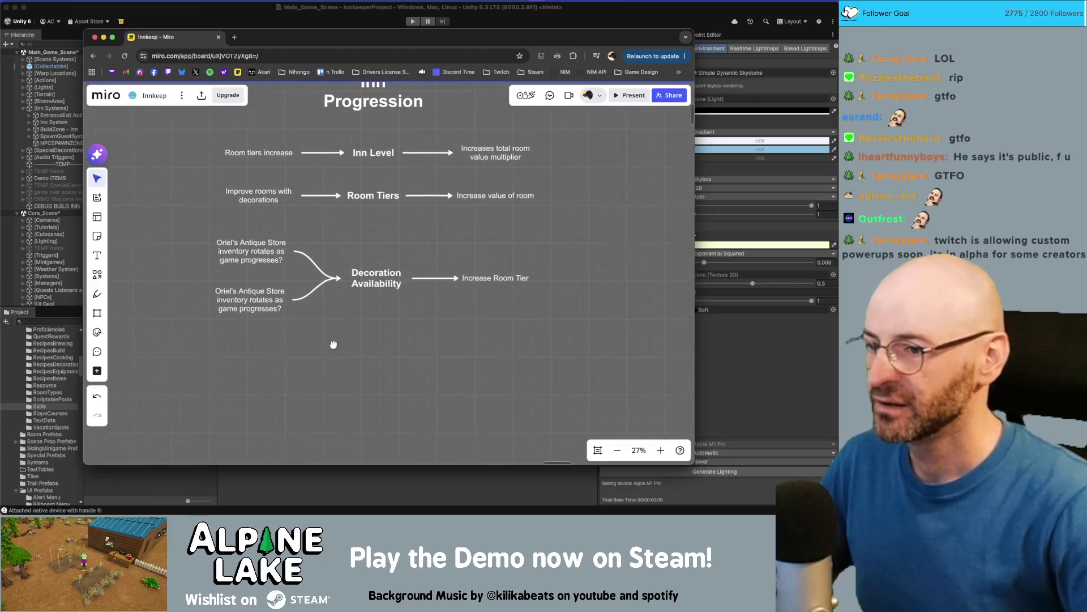
{"action": "left_click", "coordinate": [363, 296]}
{"action": "scroll", "coordinate": [293, 309], "scroll_direction": "down", "scroll_amount": 3}
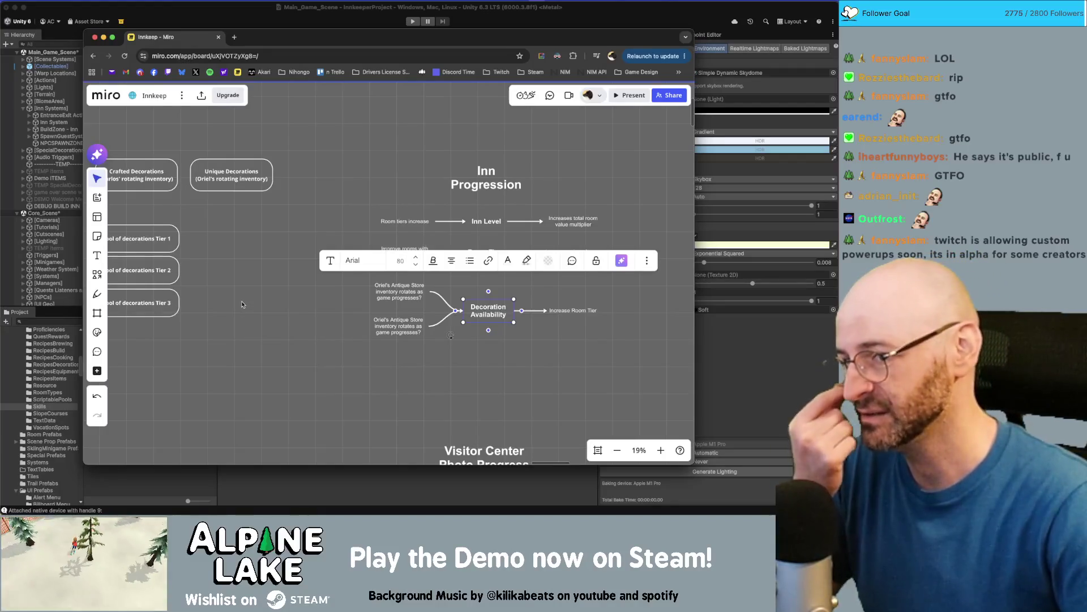
Duplicate the three Pool of decorations Tier boxes to the right of the originals
{"action": "left_click", "coordinate": [244, 304]}
{"action": "scroll", "coordinate": [297, 320], "scroll_direction": "left", "scroll_amount": 3}
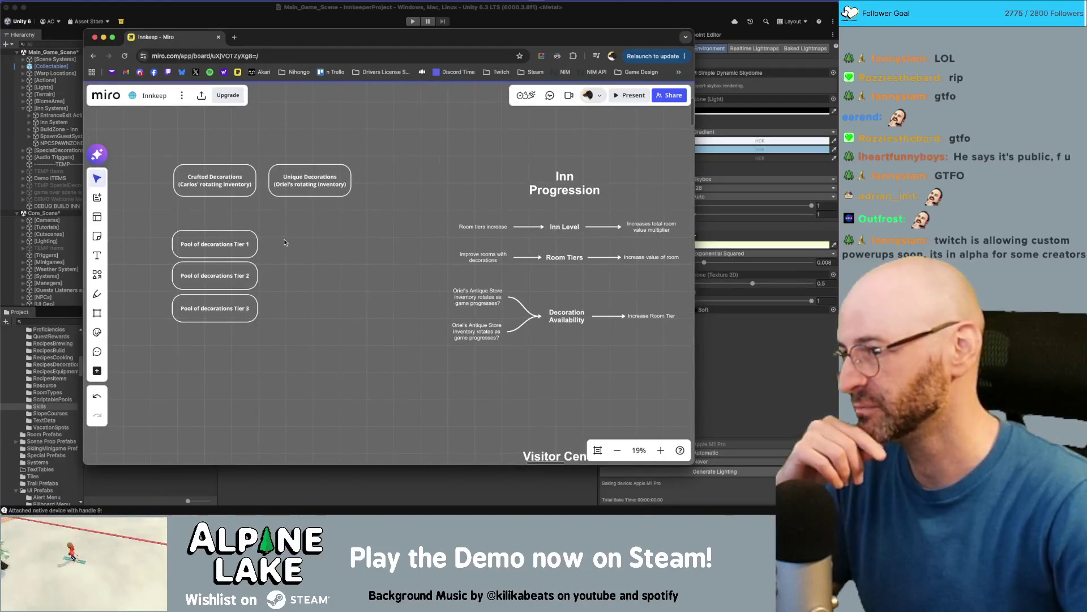
{"action": "left_click_drag", "start_coordinate": [285, 242], "coordinate": [224, 317]}
{"action": "left_click_drag", "start_coordinate": [304, 241], "coordinate": [310, 241]}
Change 'decorations' to 'crafting recipes' in the left Tier 1, 2 and 3 boxes
{"action": "left_click", "coordinate": [217, 242]}
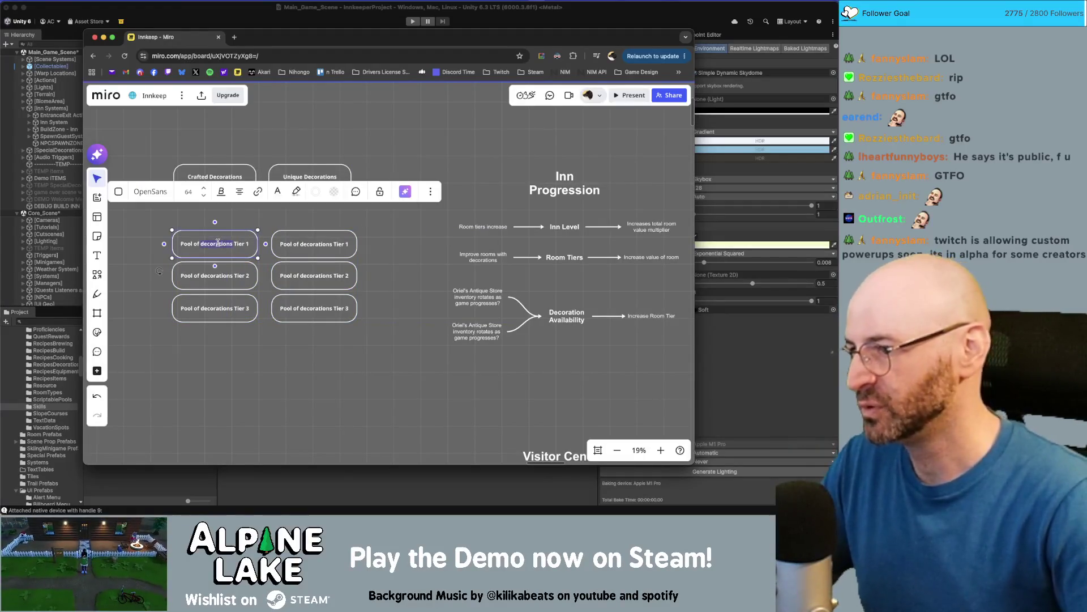
{"action": "double_click", "coordinate": [217, 242]}
{"action": "type", "text": "crafting recipes"}
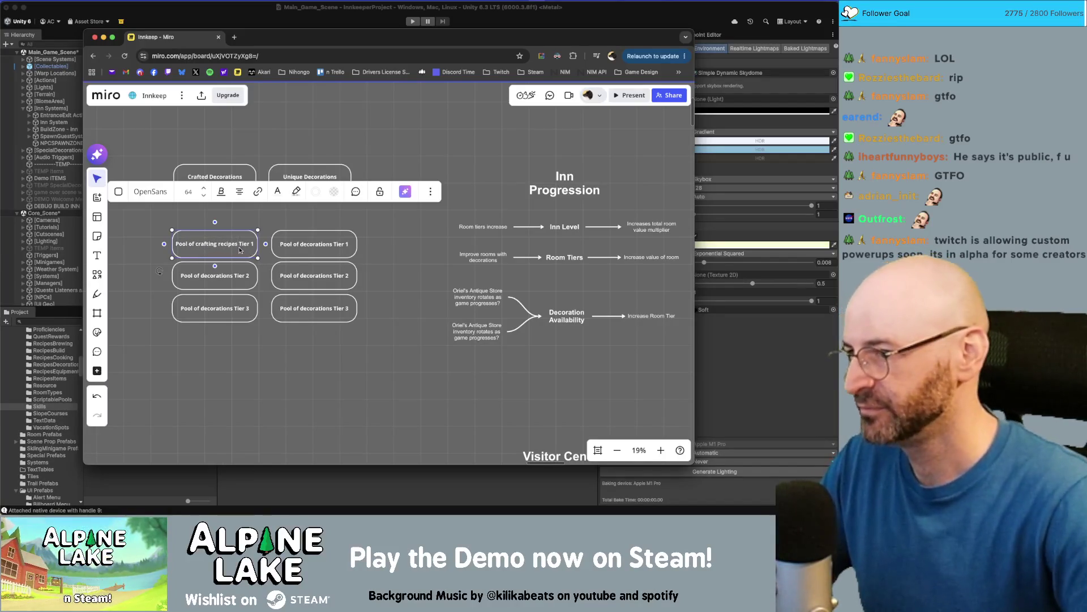
{"action": "left_click", "coordinate": [231, 274]}
{"action": "left_click", "coordinate": [232, 274]}
{"action": "type", "text": "Pool of crafting recipes Tier 1"}
{"action": "key", "text": "Escape"}
{"action": "left_click", "coordinate": [231, 312]}
{"action": "double_click", "coordinate": [231, 308]}
{"action": "key", "text": "ctrl+v"}
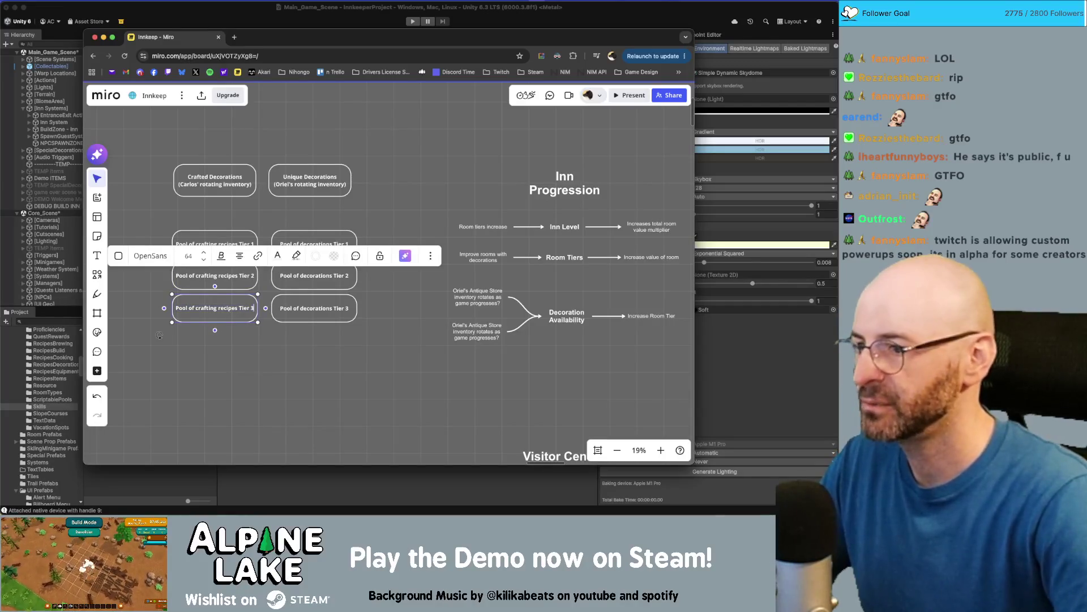
{"action": "key", "text": "Escape"}
Check the crafting recipes and decorations Tier 1–3 boxes in both columns
{"action": "left_click", "coordinate": [244, 252]}
{"action": "left_click", "coordinate": [244, 269]}
{"action": "left_click", "coordinate": [238, 312]}
{"action": "left_click", "coordinate": [258, 345]}
{"action": "left_click", "coordinate": [328, 253]}
{"action": "left_click", "coordinate": [324, 273]}
{"action": "left_click", "coordinate": [324, 306]}
{"action": "left_click", "coordinate": [315, 346]}
Align the Crafted Decorations and Unique Decorations headers above their tier columns
{"action": "left_click_drag", "start_coordinate": [211, 177], "coordinate": [210, 180]}
{"action": "left_click_drag", "start_coordinate": [241, 207], "coordinate": [229, 204]}
{"action": "left_click_drag", "start_coordinate": [297, 207], "coordinate": [300, 209]}
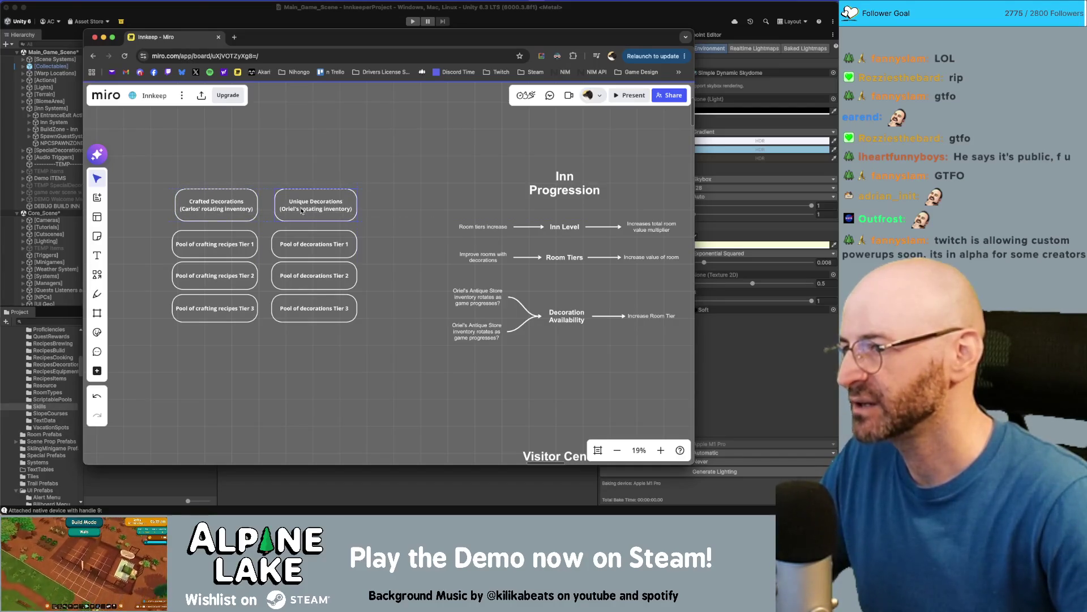
{"action": "left_click", "coordinate": [304, 212]}
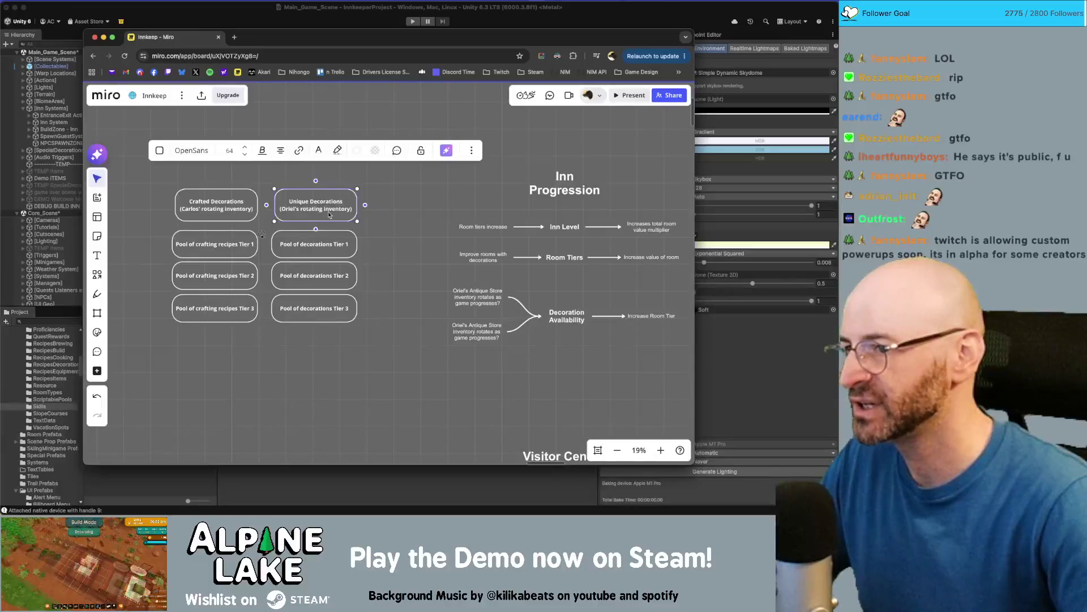
{"action": "left_click", "coordinate": [390, 209]}
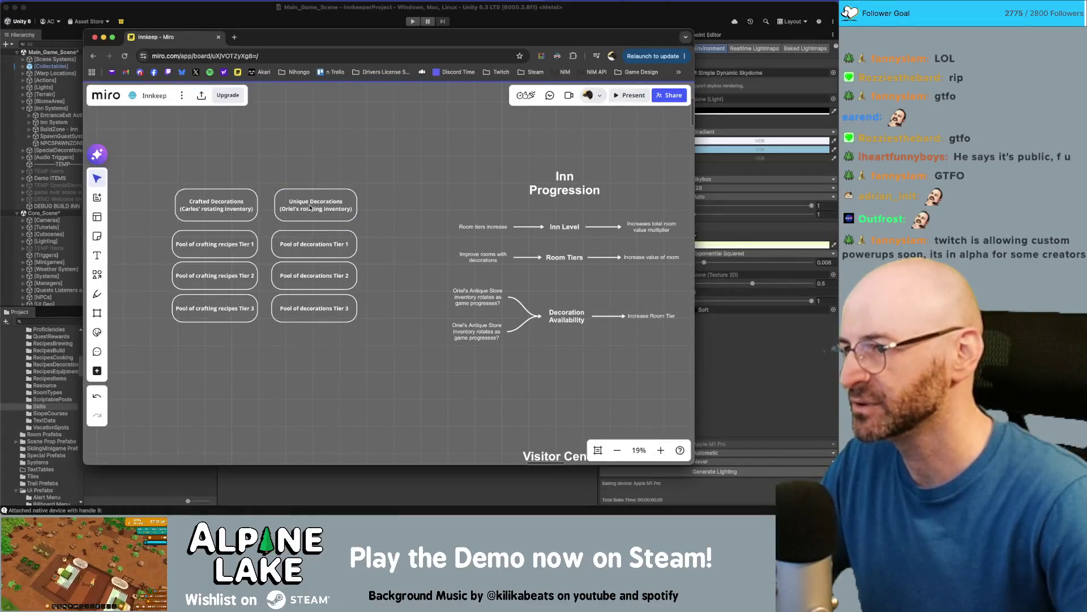
{"action": "left_click", "coordinate": [310, 208]}
{"action": "left_click", "coordinate": [384, 207]}
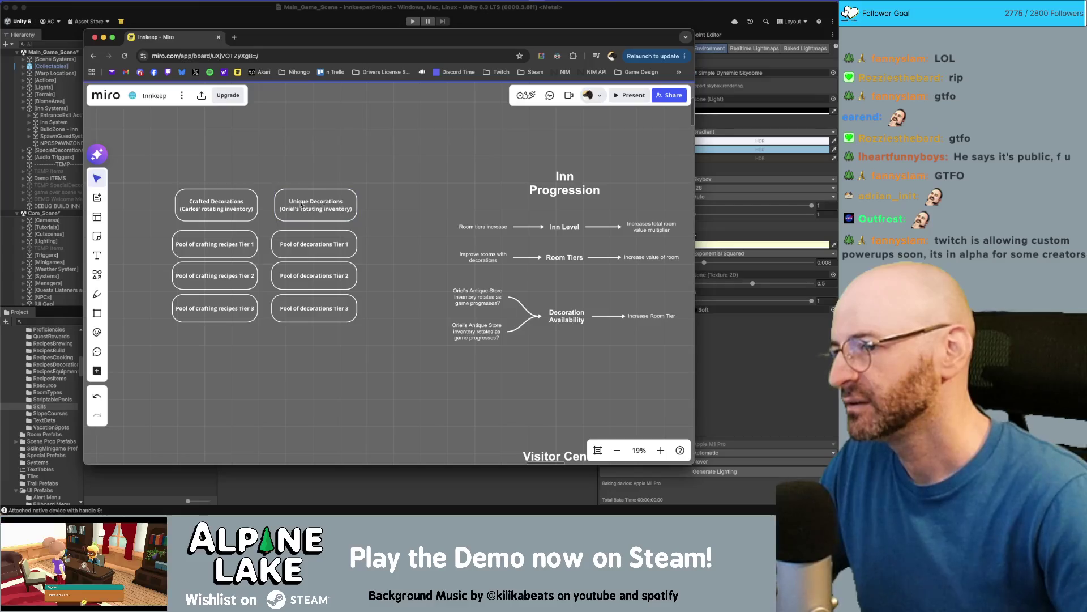
{"action": "left_click", "coordinate": [564, 226]}
{"action": "left_click", "coordinate": [406, 318]}
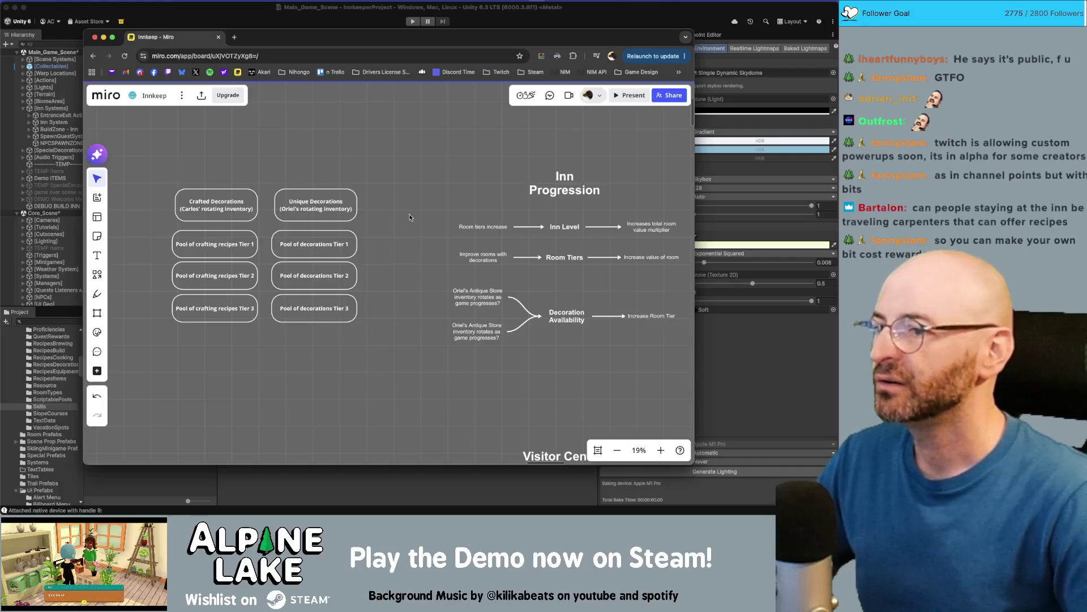
Zoom the Miro board out to about 8% to show Story, Inn, Visitor Center and other sections
{"action": "scroll", "coordinate": [410, 233], "scroll_direction": "down", "scroll_amount": 5}
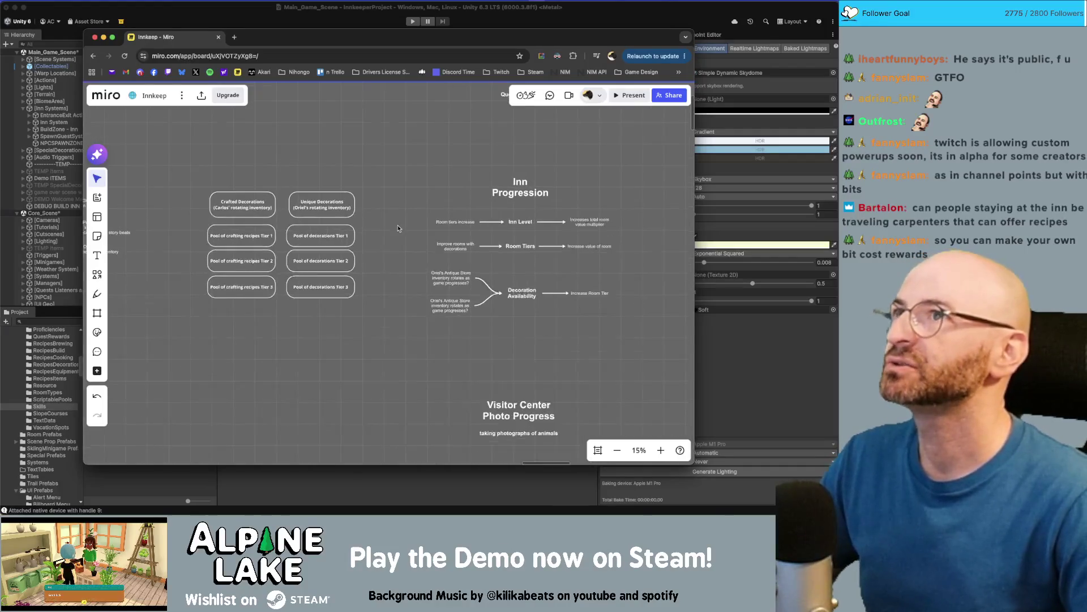
{"action": "scroll", "coordinate": [272, 260], "scroll_direction": "down", "scroll_amount": 3}
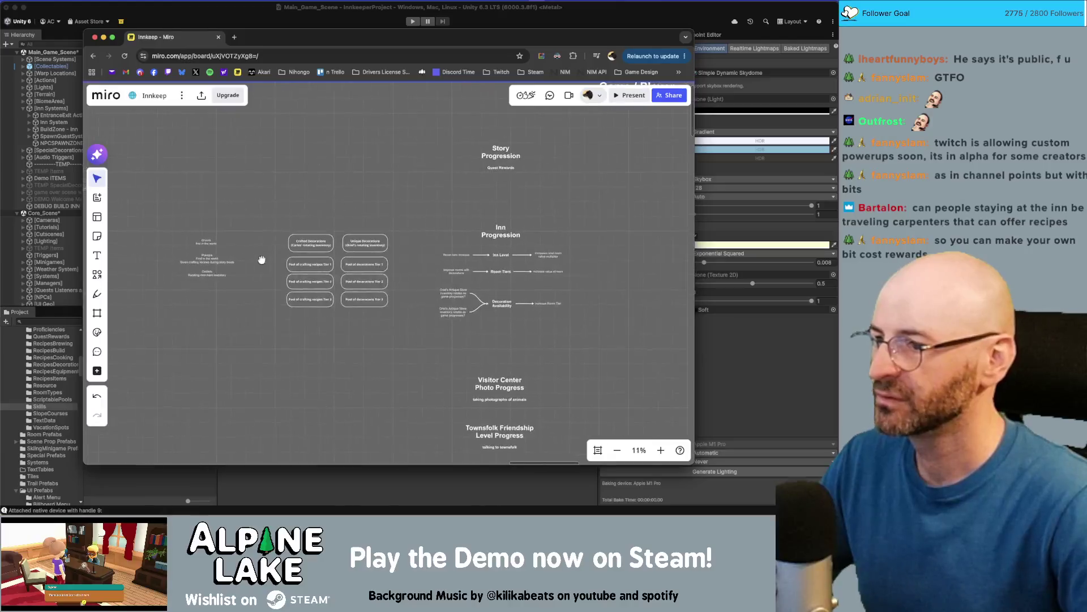
{"action": "scroll", "coordinate": [281, 188], "scroll_direction": "up", "scroll_amount": 3}
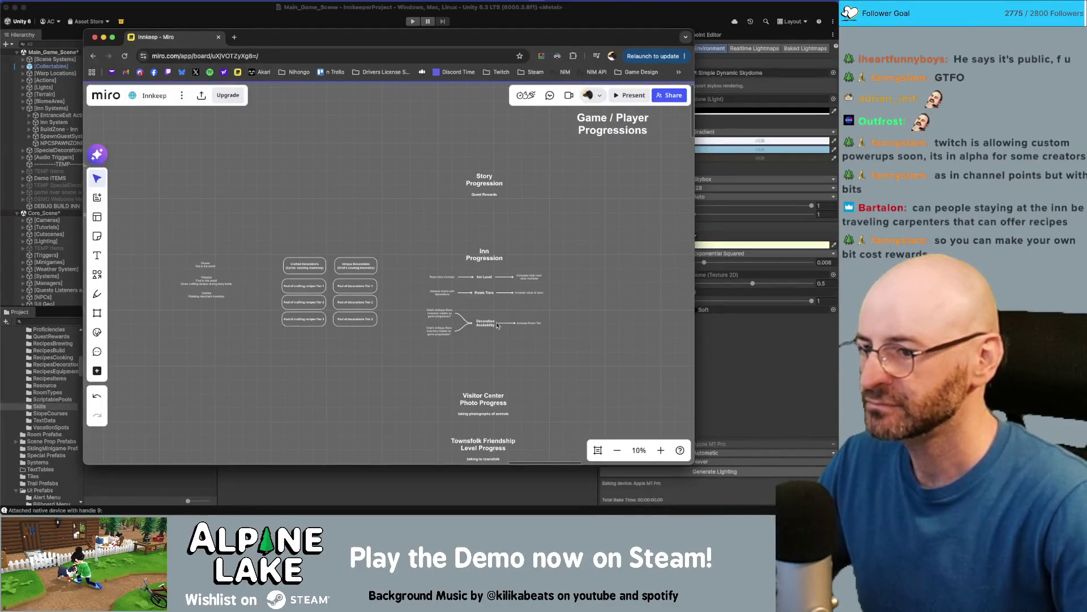
{"action": "scroll", "coordinate": [440, 234], "scroll_direction": "down", "scroll_amount": 3}
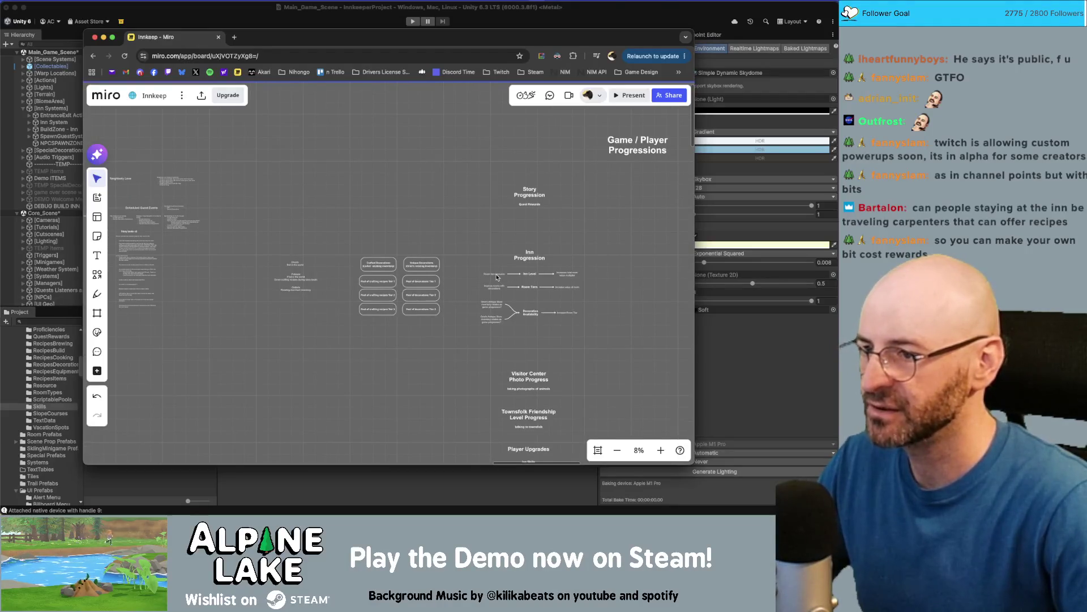
Add an 'ALL FAUCETS FOR ITEMS' heading on one line, placed up and left on the board
{"action": "double_click", "coordinate": [348, 217]}
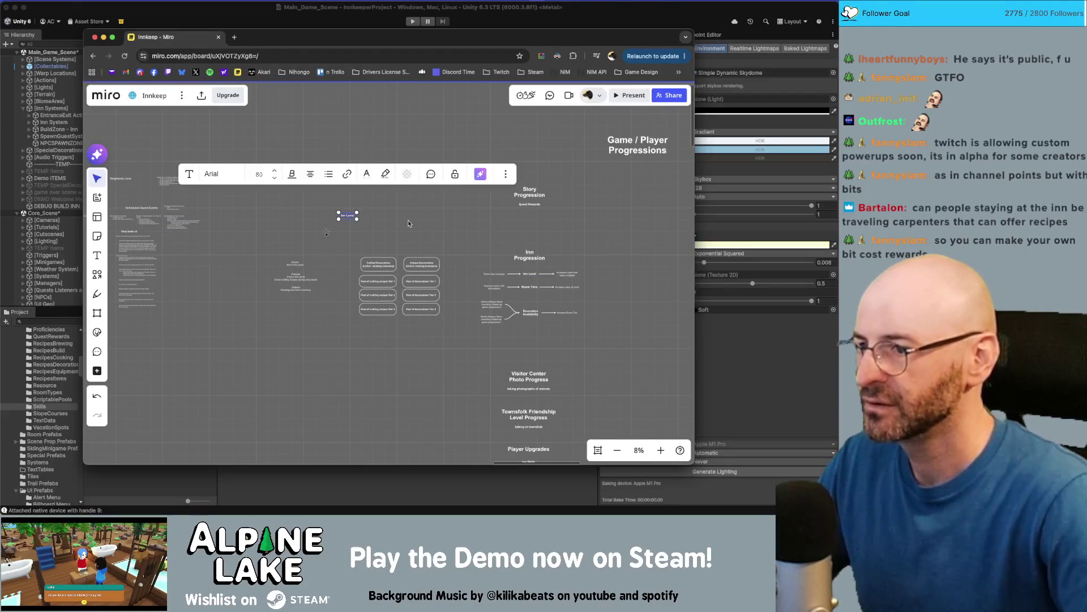
{"action": "type", "text": "ALL FAUCETS"}
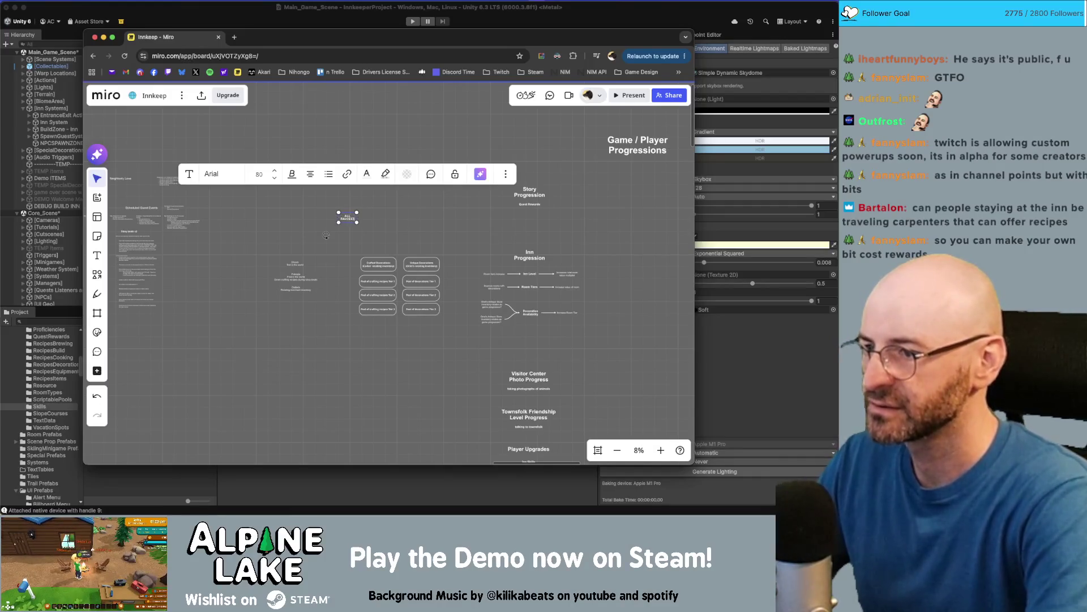
{"action": "left_click", "coordinate": [355, 220]}
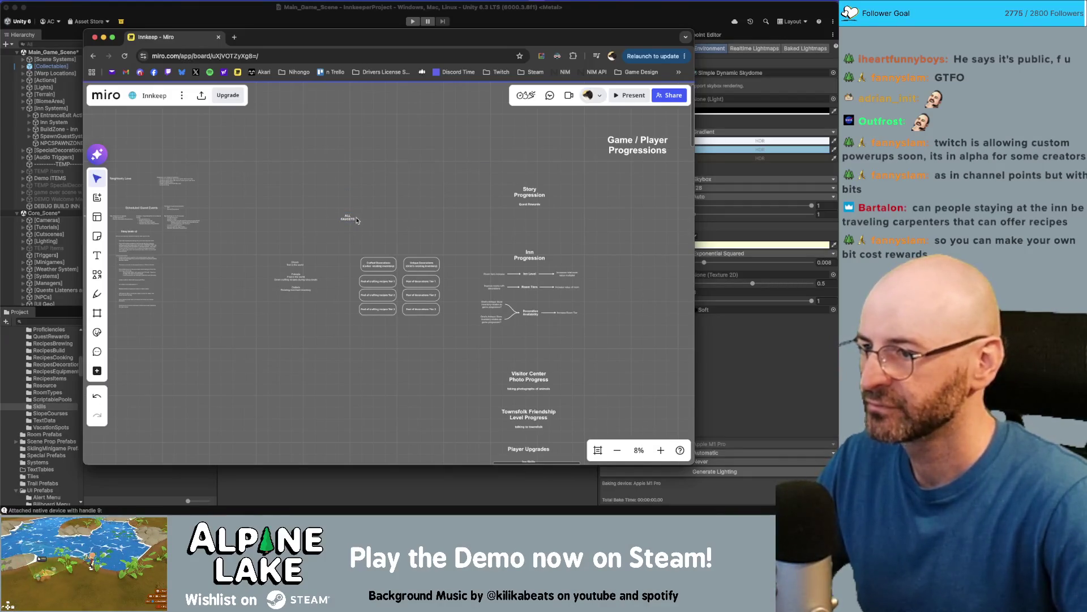
{"action": "scroll", "coordinate": [356, 220], "scroll_direction": "up", "scroll_amount": 5}
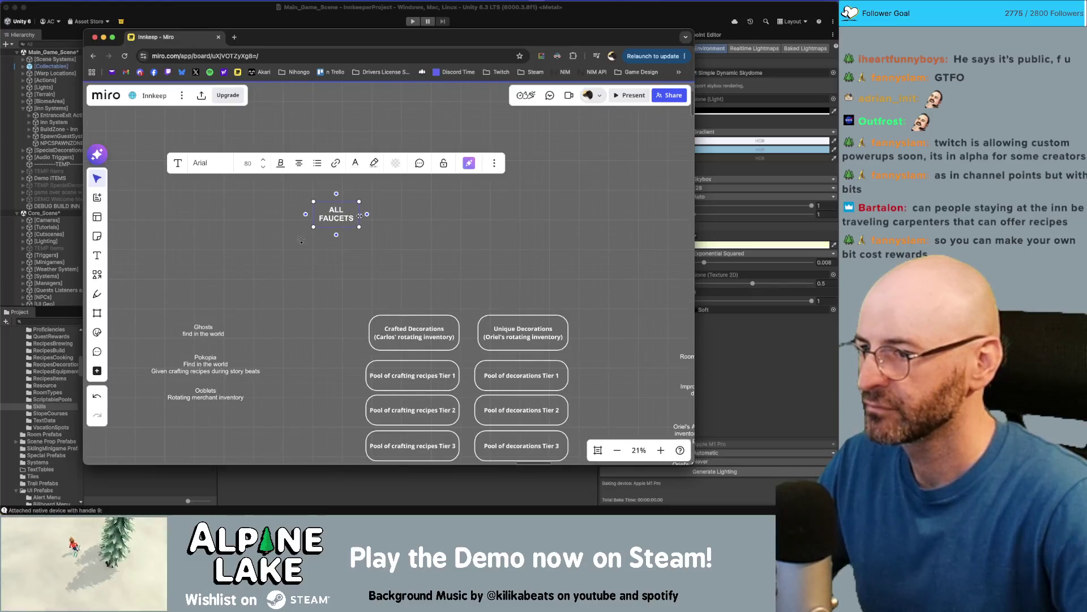
{"action": "left_click_drag", "start_coordinate": [360, 217], "coordinate": [461, 217]}
{"action": "left_click_drag", "start_coordinate": [385, 203], "coordinate": [280, 149]}
{"action": "key", "text": "Escape"}
{"action": "double_click", "coordinate": [301, 161]}
{"action": "type", "text": "FOR ITEMS"}
{"action": "key", "text": "Escape"}
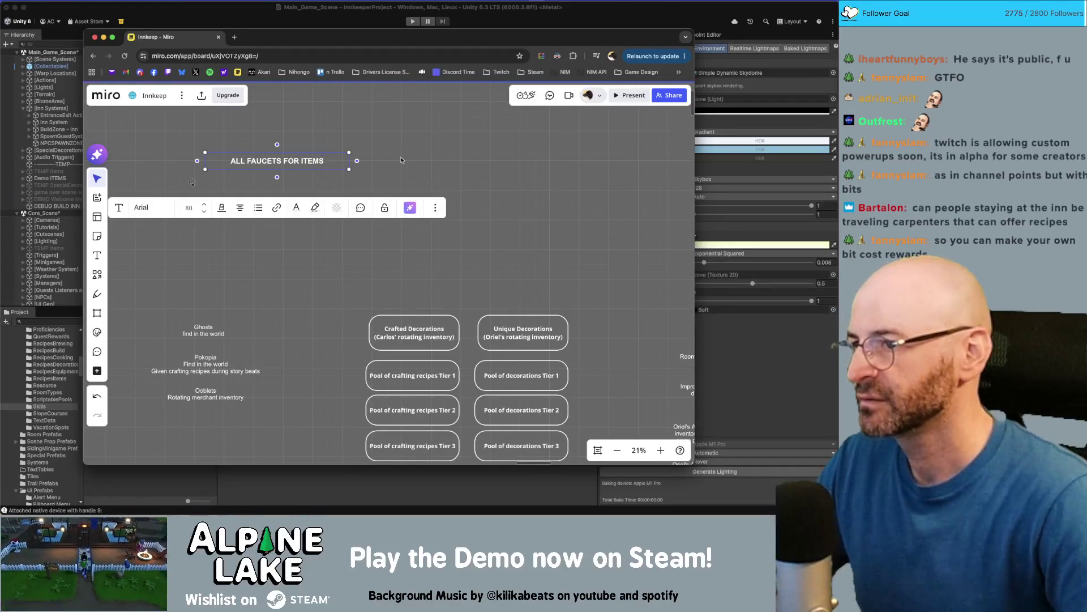
{"action": "left_click", "coordinate": [401, 160]}
Copy the heading below at font size 64 and list 'Quest Rewards' and 'Friendship level rewards'
{"action": "left_click_drag", "start_coordinate": [315, 183], "coordinate": [316, 182]}
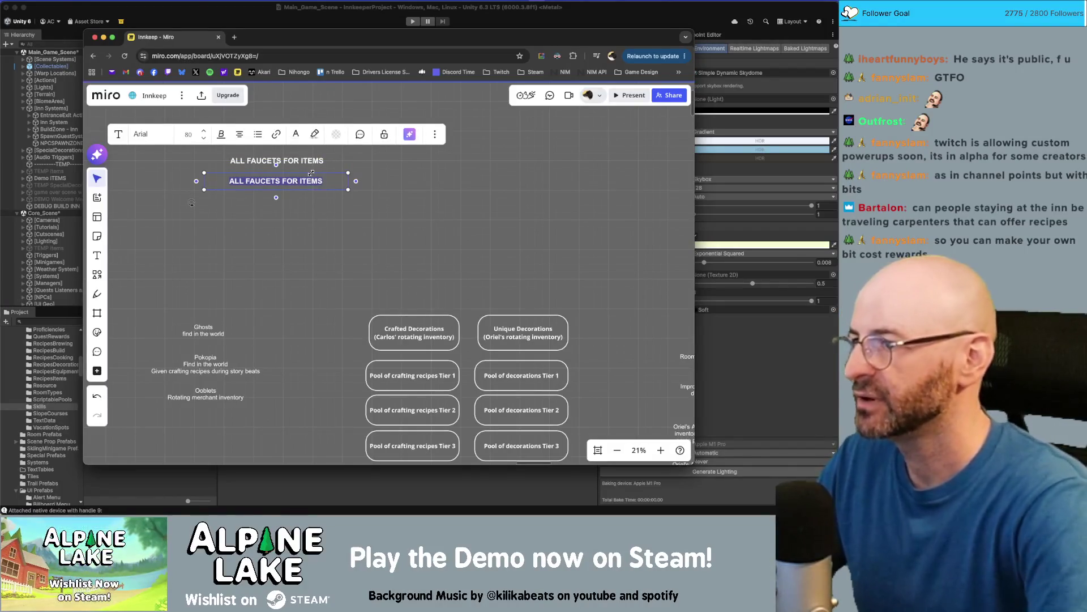
{"action": "left_click", "coordinate": [203, 139]}
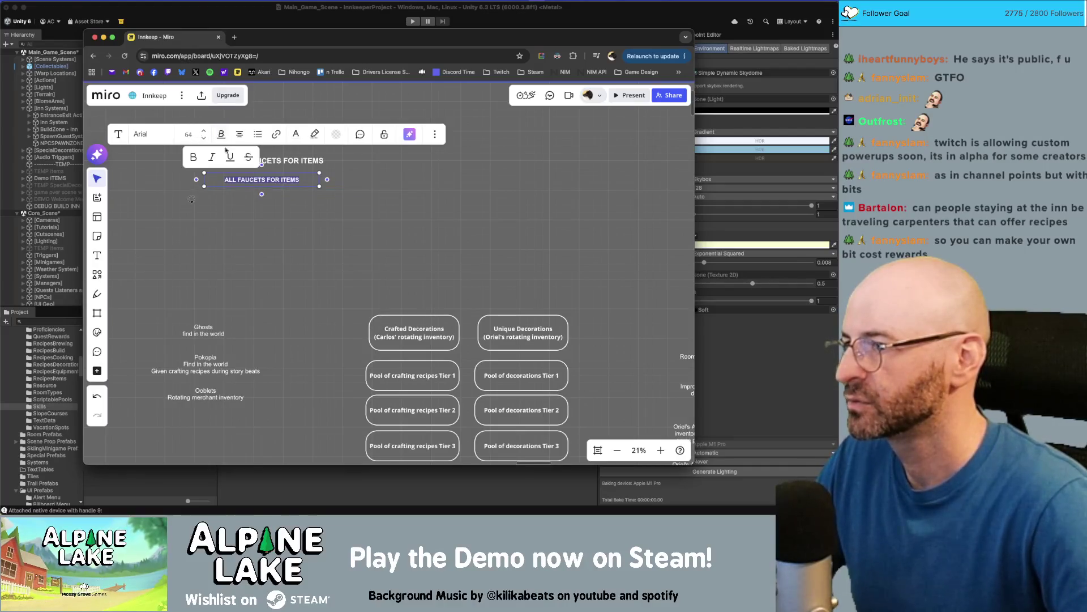
{"action": "double_click", "coordinate": [264, 172]}
{"action": "type", "text": "Quel"}
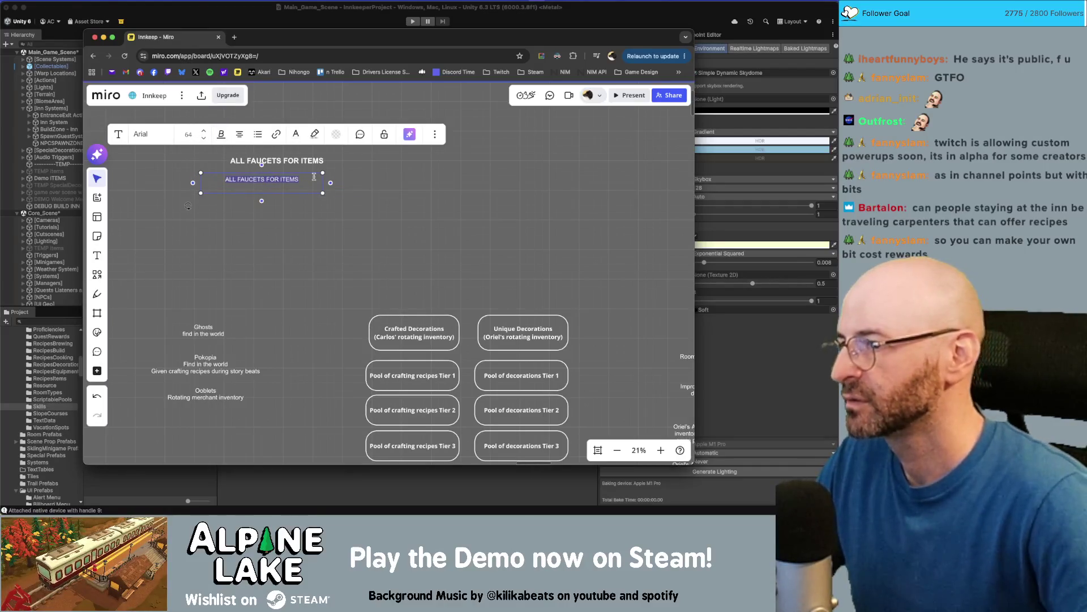
{"action": "key", "text": "BackSpace"}
{"action": "type", "text": "st Rewards"}
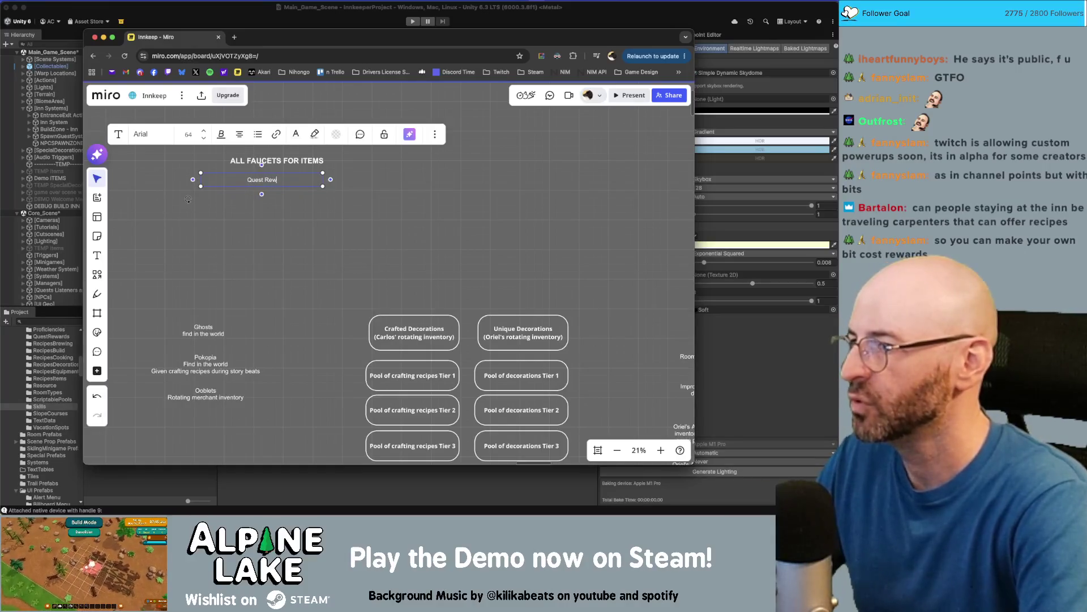
{"action": "key", "text": "Return"}
{"action": "type", "text": "Friends"}
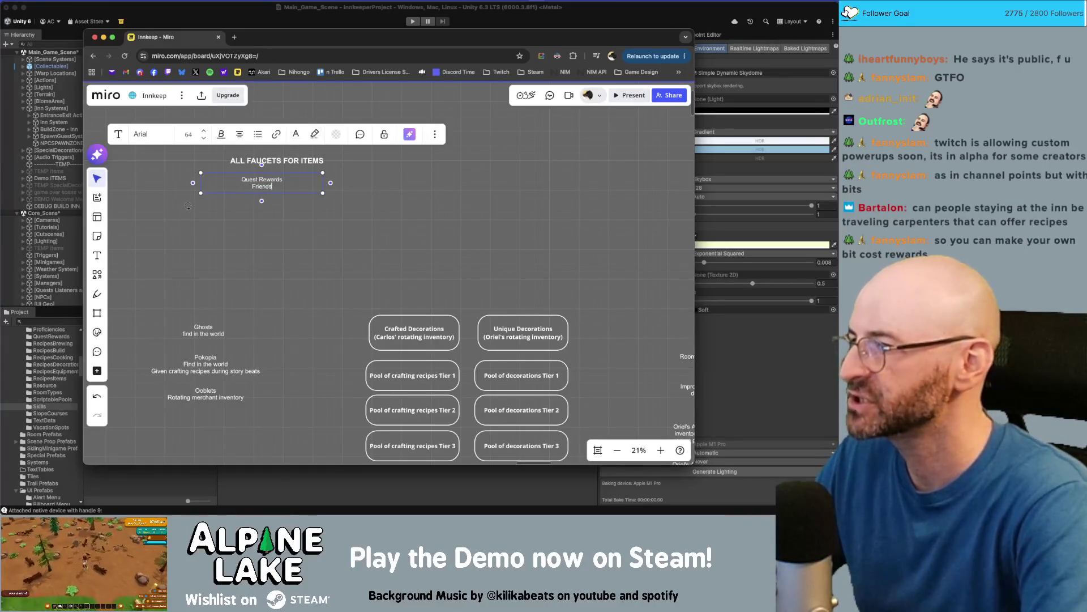
{"action": "type", "text": "hip level rewards"}
Add 'Post Guest Stay rewards', 'Hotspot visit rewards' and 'Visitor Center Photography Collection' lines
{"action": "key", "text": "Return"}
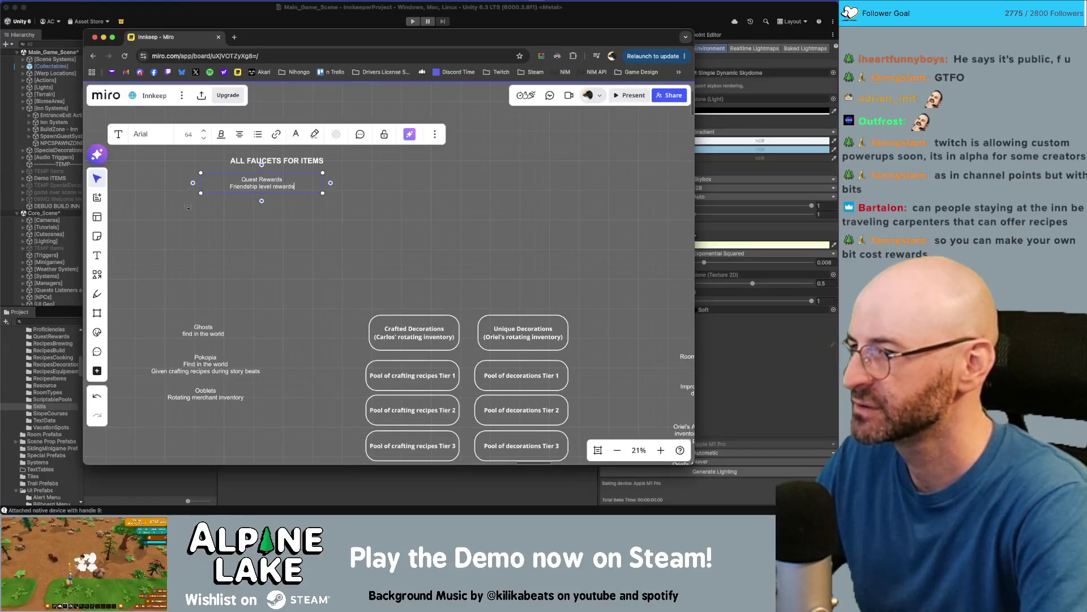
{"action": "type", "text": "Guest"}
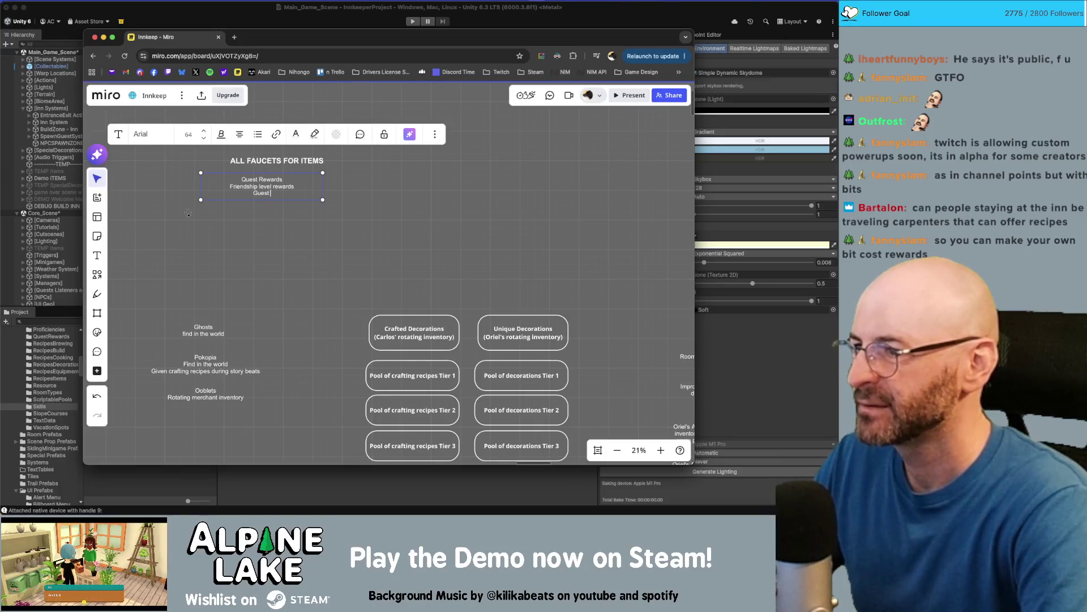
{"action": "key", "text": "BackSpace"}
{"action": "key", "text": "BackSpace"}
{"action": "key", "text": "BackSpace"}
{"action": "type", "text": "Post Guest Stay rewards"}
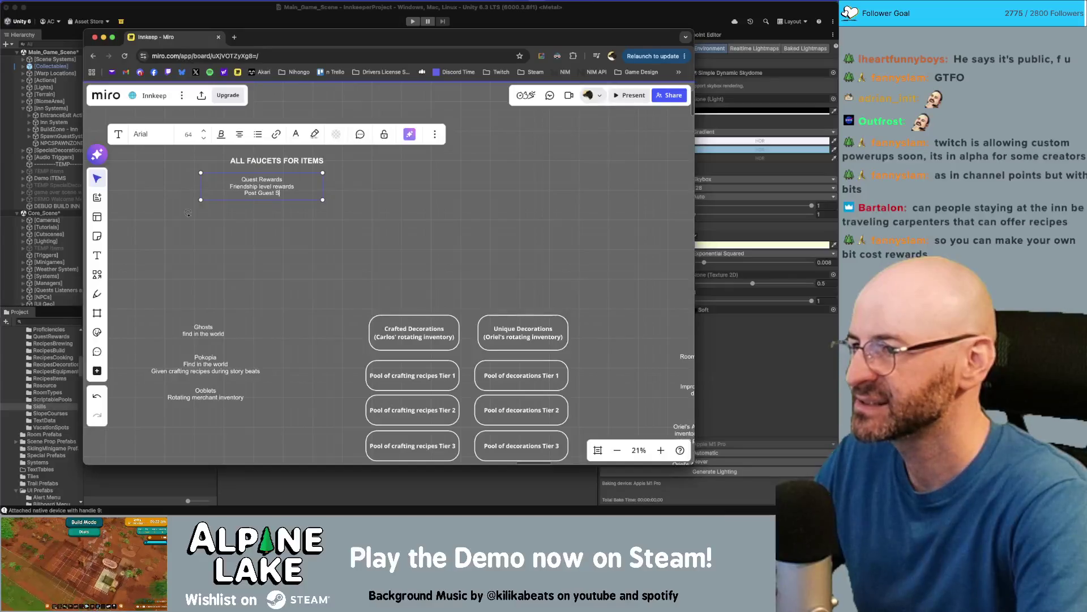
{"action": "key", "text": "Return"}
{"action": "type", "text": "Hot"}
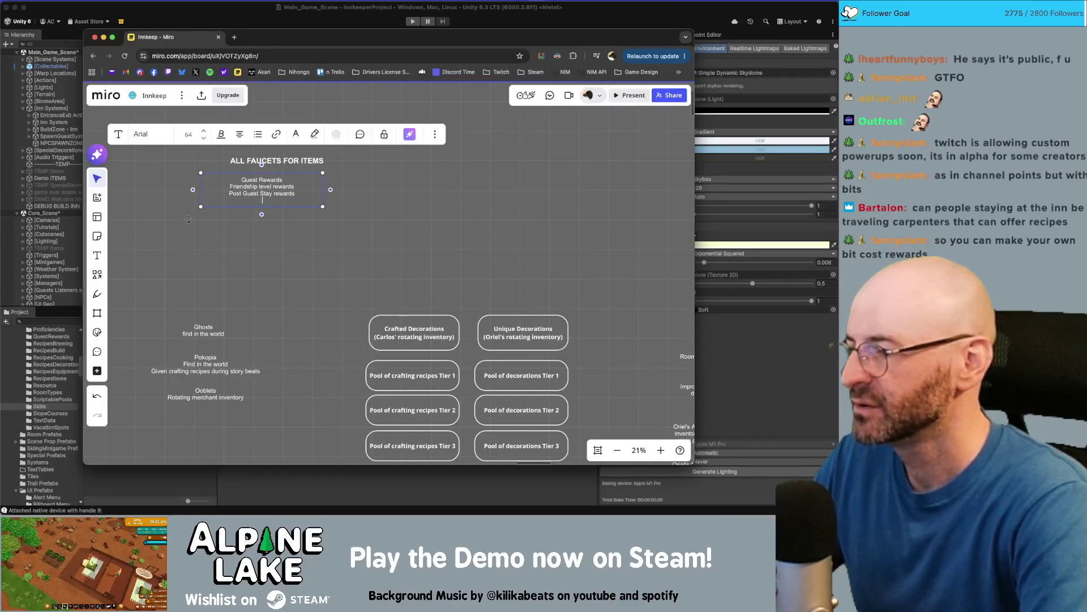
{"action": "type", "text": "spot vi"}
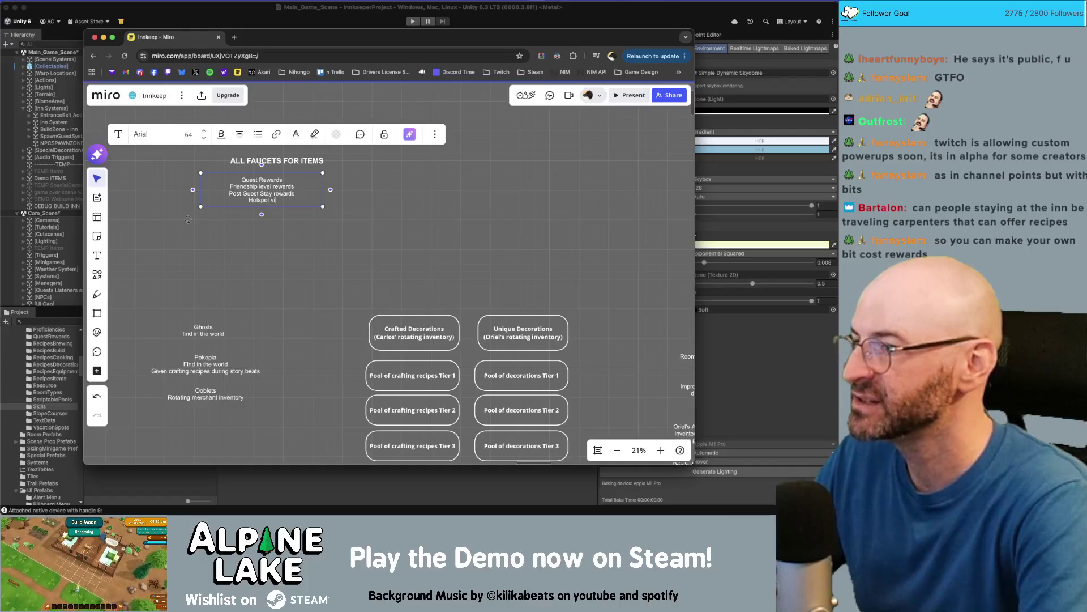
{"action": "type", "text": "sit rewards"}
{"action": "key", "text": "Return"}
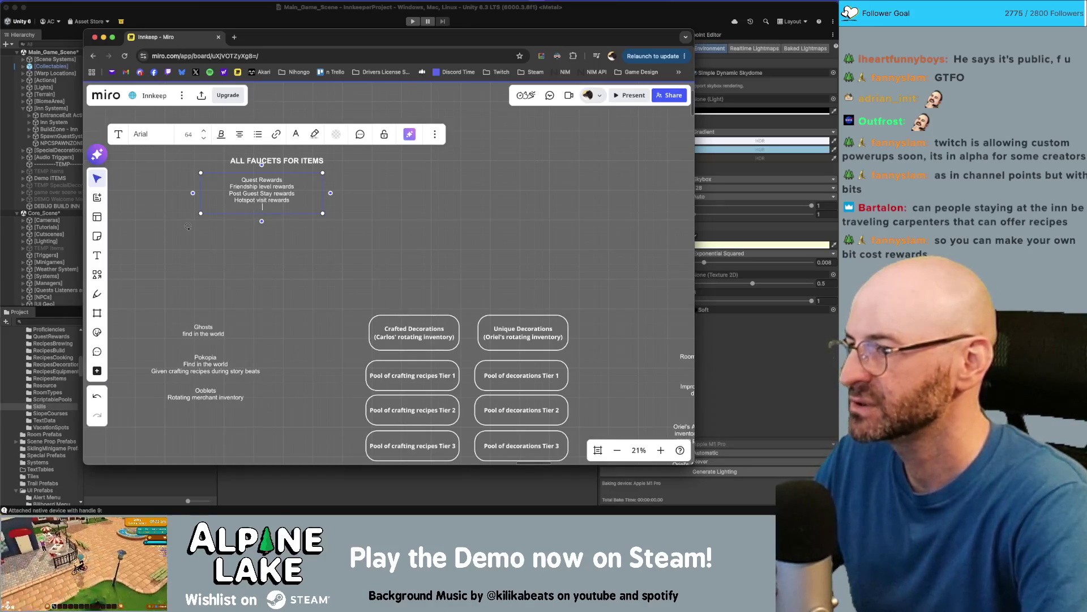
{"action": "key", "text": "Up"}
{"action": "key", "text": "Up"}
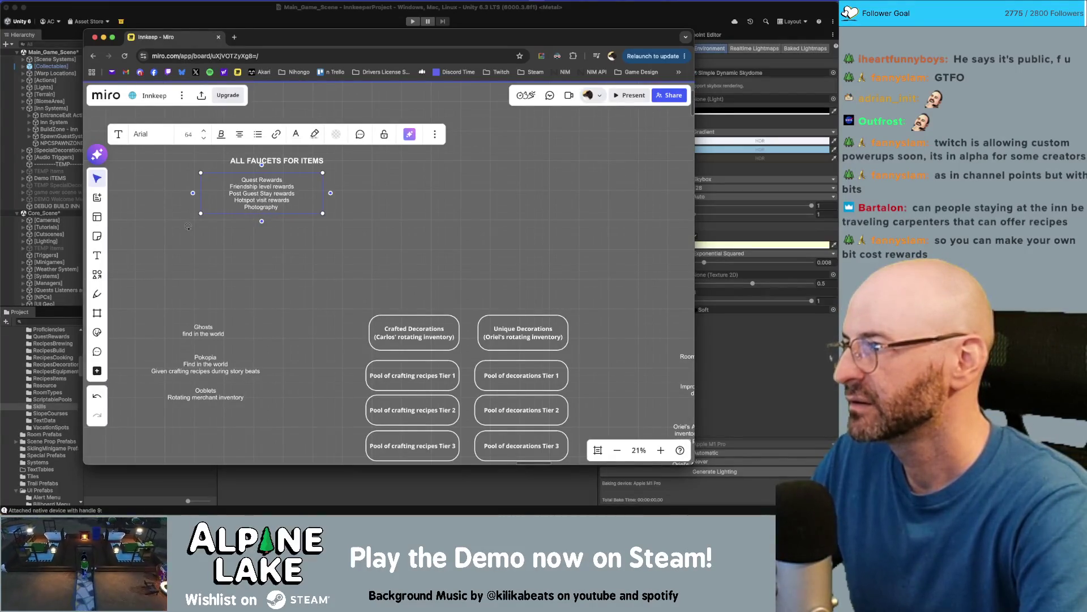
{"action": "type", "text": "Visitor Ce"}
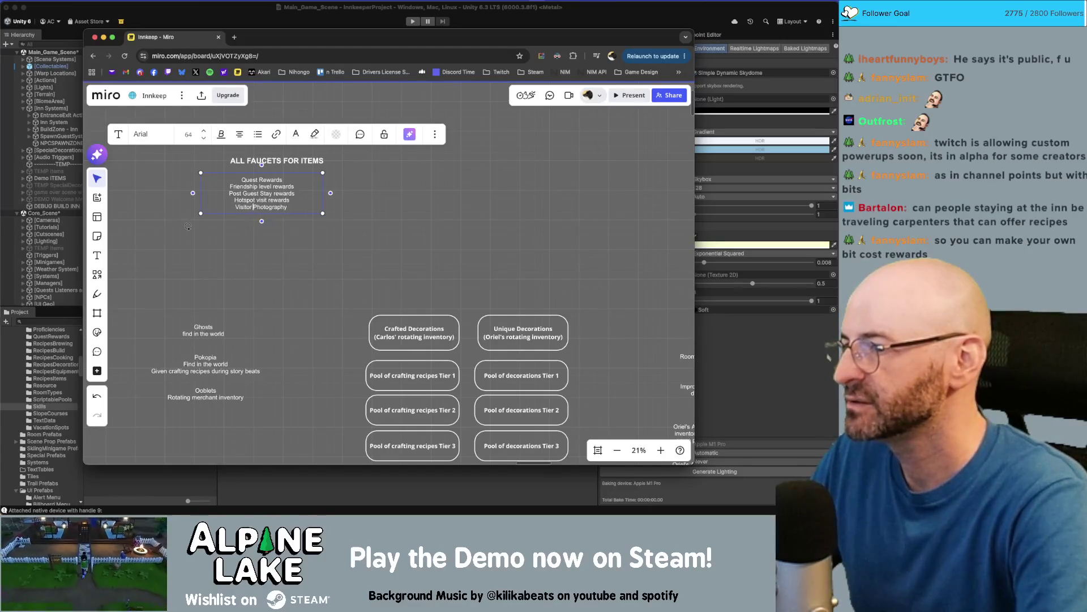
{"action": "type", "text": "nter"}
{"action": "key", "text": "End"}
{"action": "type", "text": "Collection"}
Widen the list box and add a final 'Randomly found in environment' line
{"action": "key", "text": "Return"}
{"action": "type", "text": "Complete Rewards"}
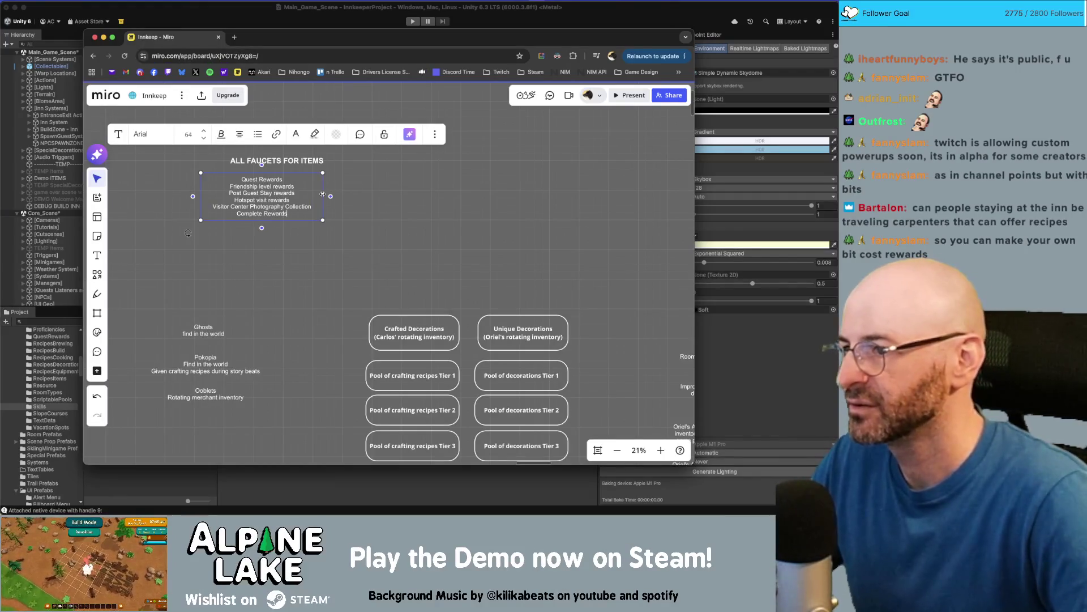
{"action": "key", "text": "alt+Left"}
{"action": "key", "text": "Return"}
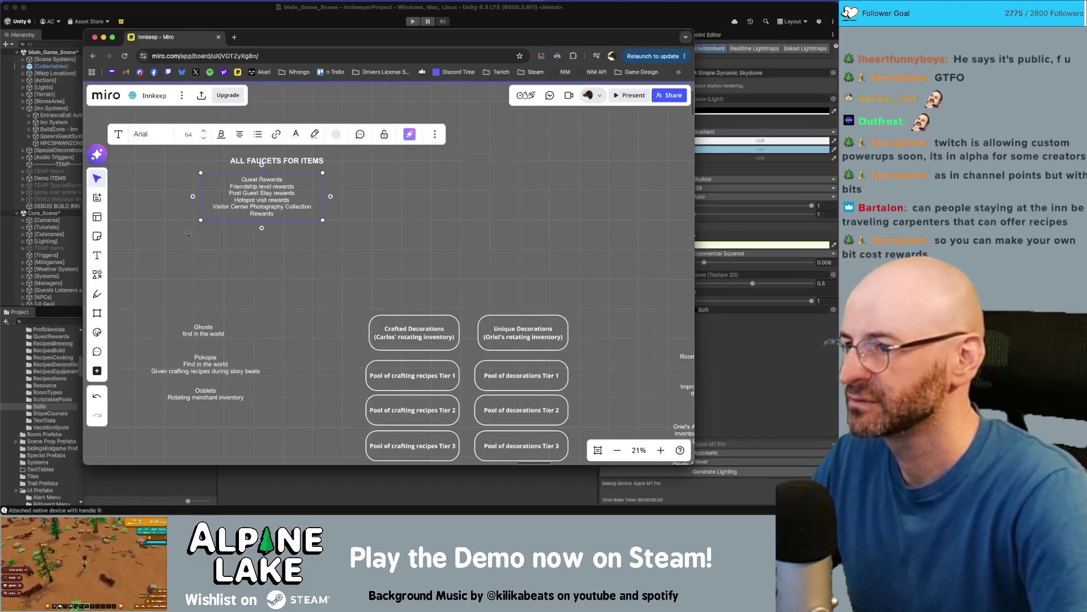
{"action": "left_click_drag", "start_coordinate": [323, 191], "coordinate": [354, 190]}
{"action": "left_click", "coordinate": [287, 221]}
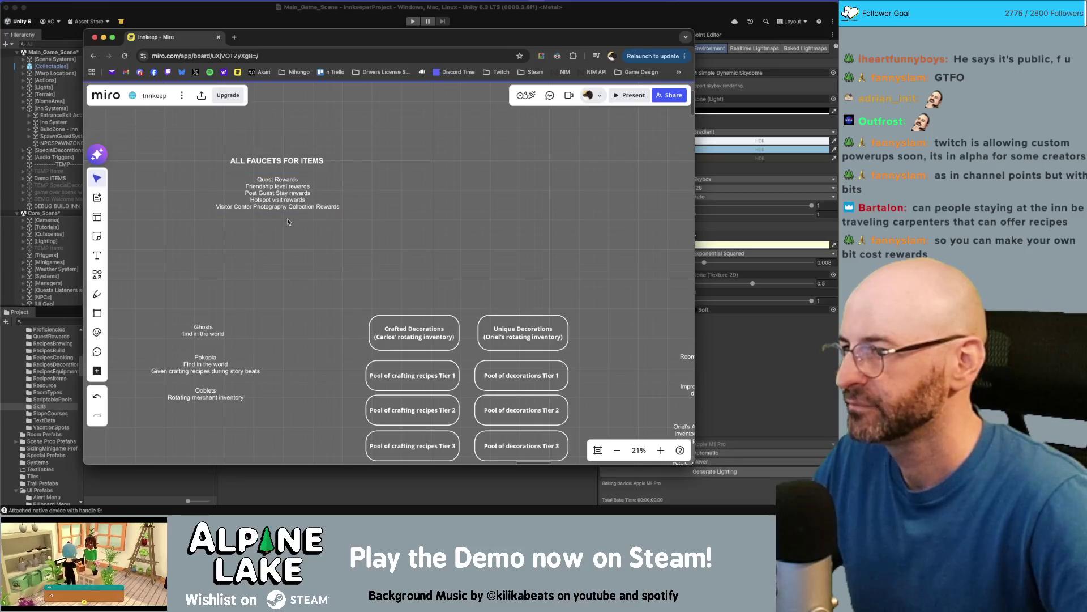
{"action": "left_click", "coordinate": [289, 207]}
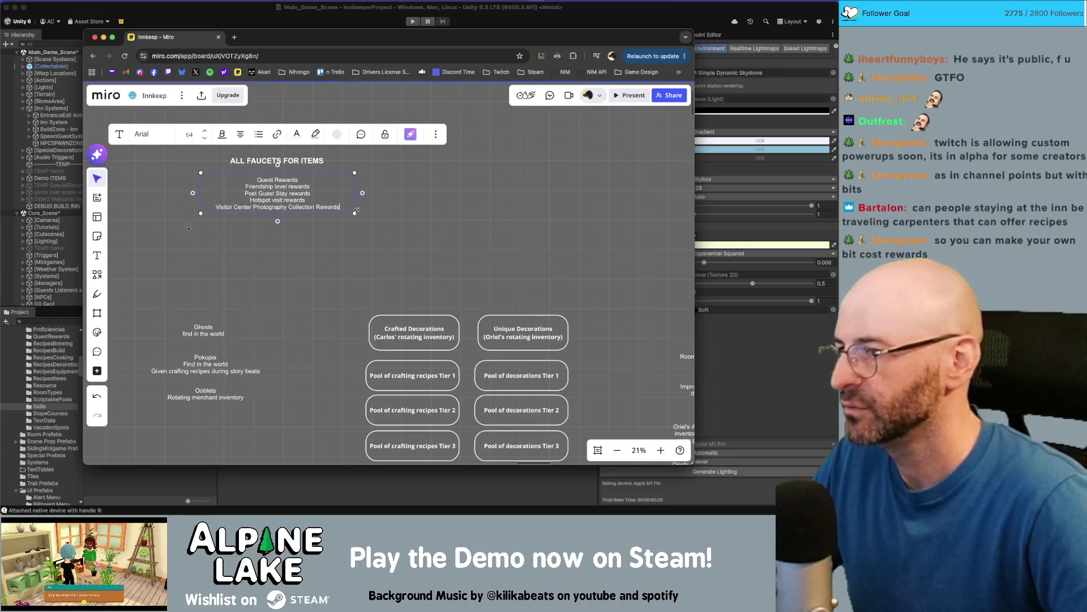
{"action": "key", "text": "Return"}
{"action": "key", "text": "Return"}
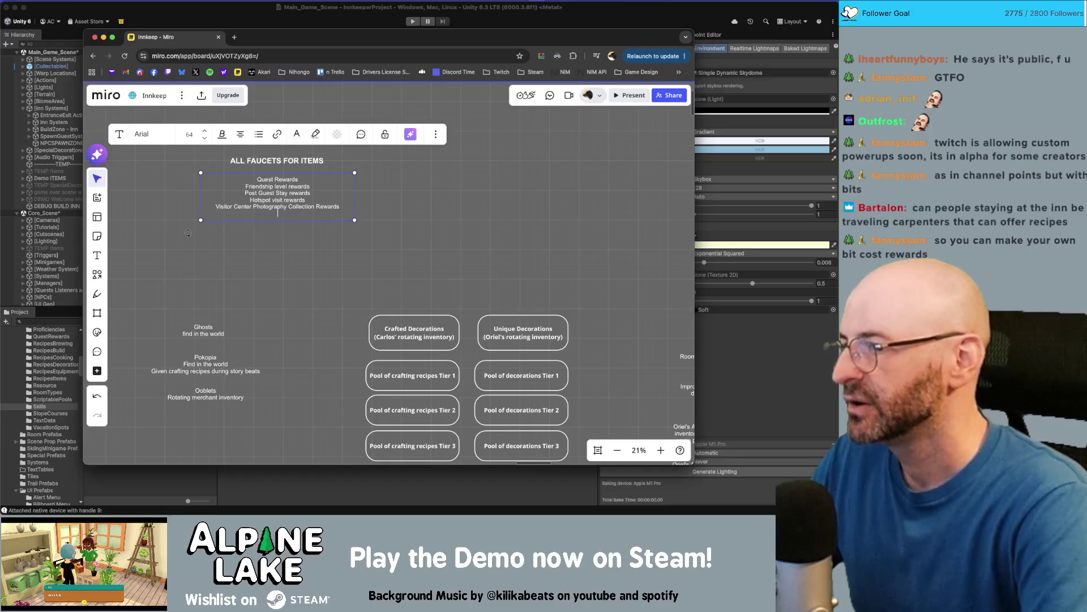
{"action": "type", "text": "R"}
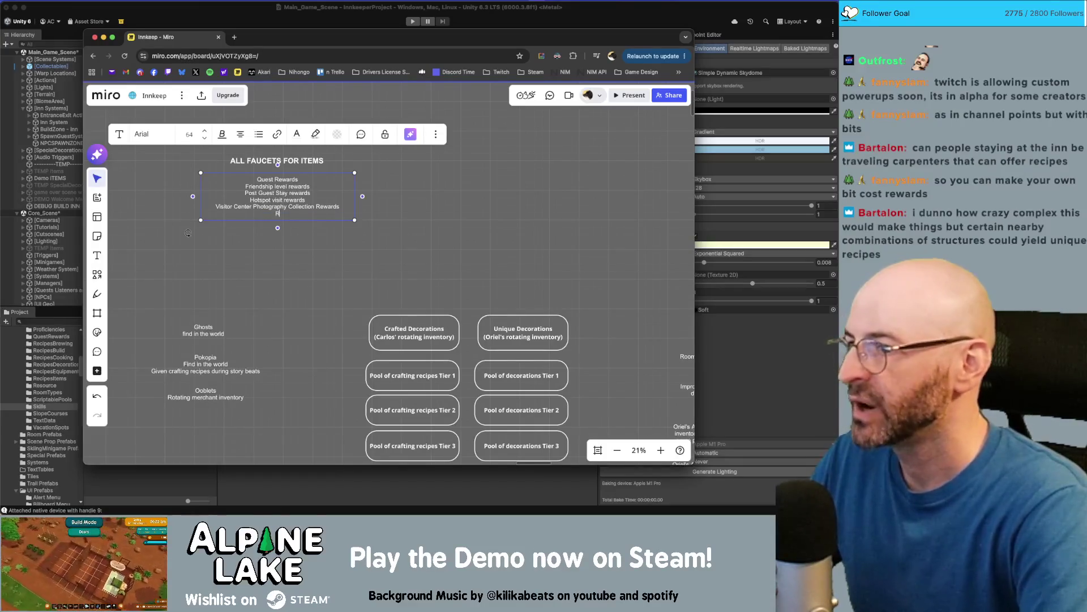
{"action": "type", "text": "andomly fou"}
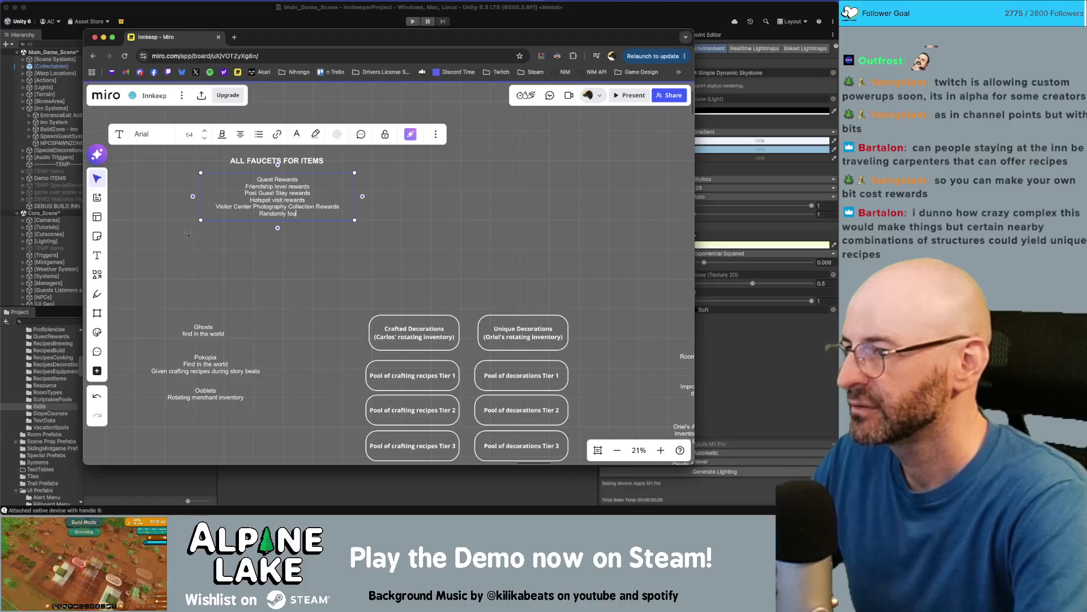
{"action": "type", "text": "nd in env"}
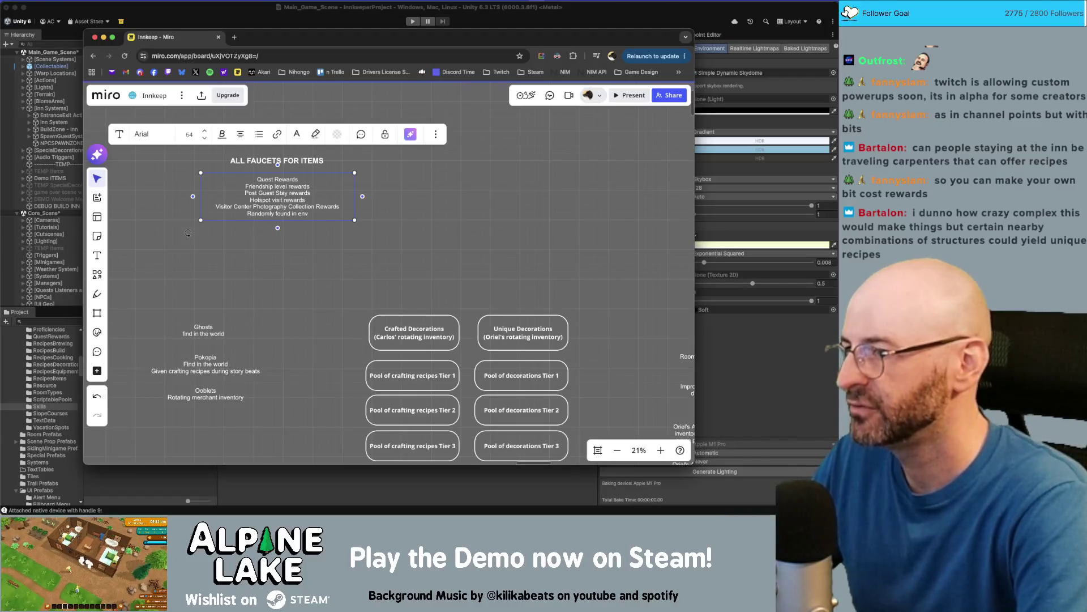
{"action": "type", "text": "ironment"}
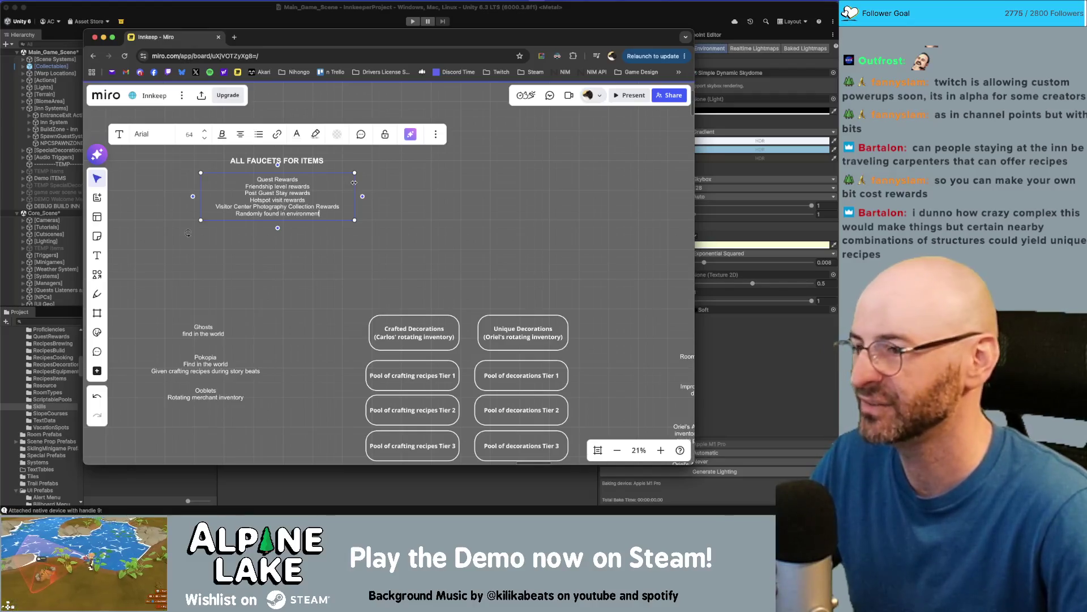
{"action": "key", "text": "Escape"}
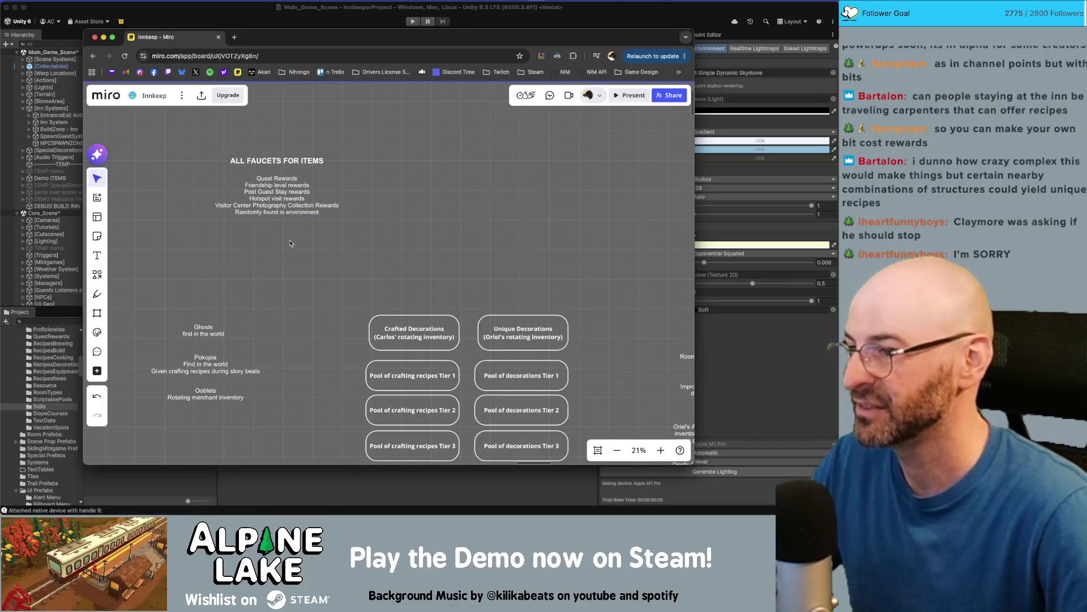
Nudge the heading down, then place the cursor after 'Randomly found in environment'
{"action": "left_click", "coordinate": [282, 165]}
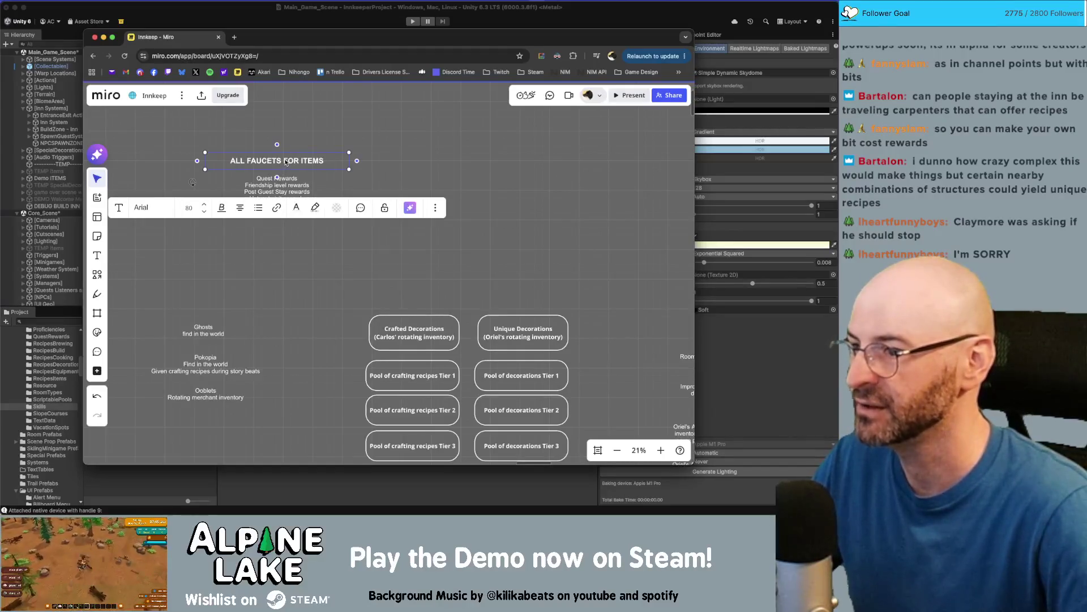
{"action": "left_click", "coordinate": [283, 161]}
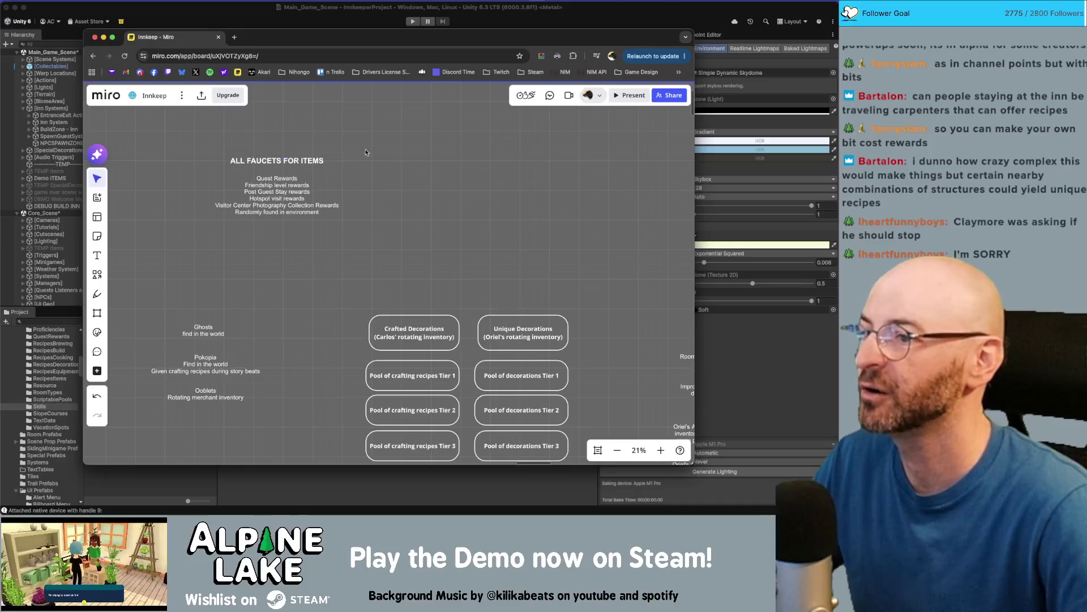
{"action": "left_click", "coordinate": [289, 162]}
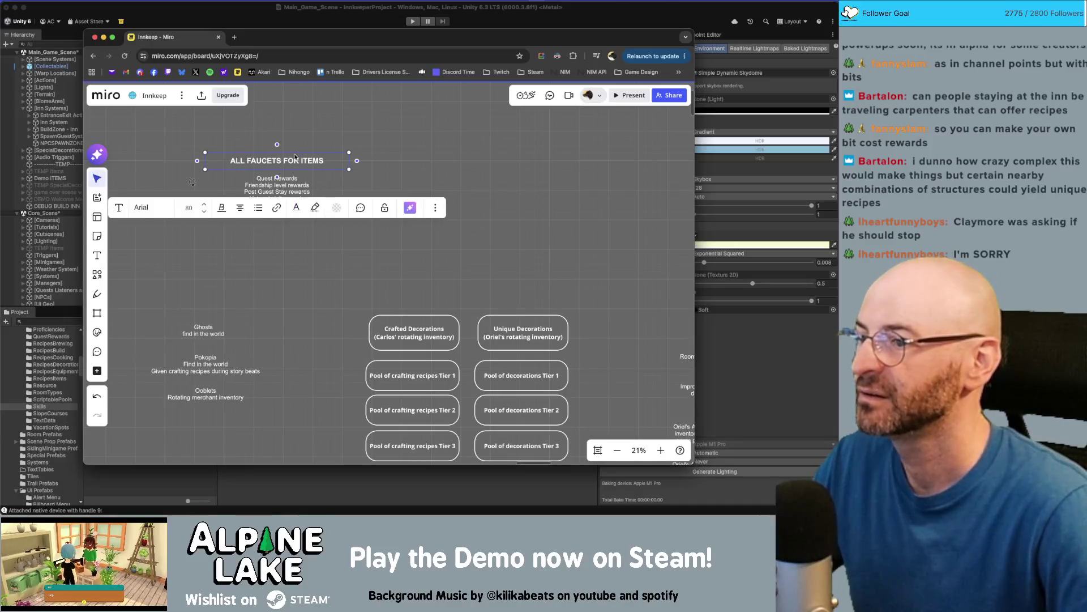
{"action": "left_click_drag", "start_coordinate": [294, 159], "coordinate": [294, 161]}
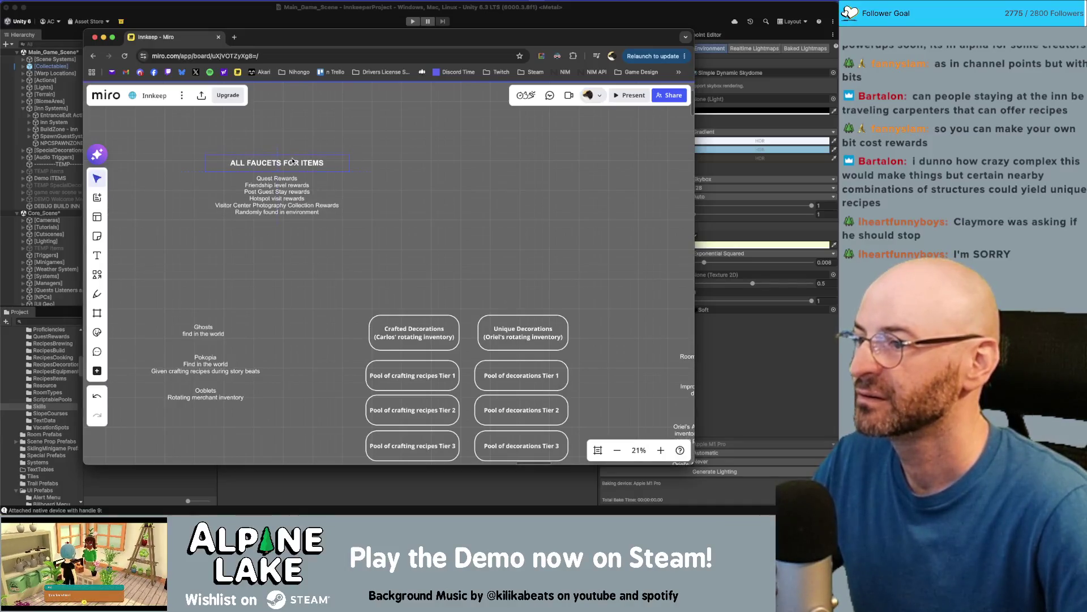
{"action": "left_click", "coordinate": [283, 216]}
{"action": "left_click", "coordinate": [290, 216]}
{"action": "left_click", "coordinate": [324, 211]}
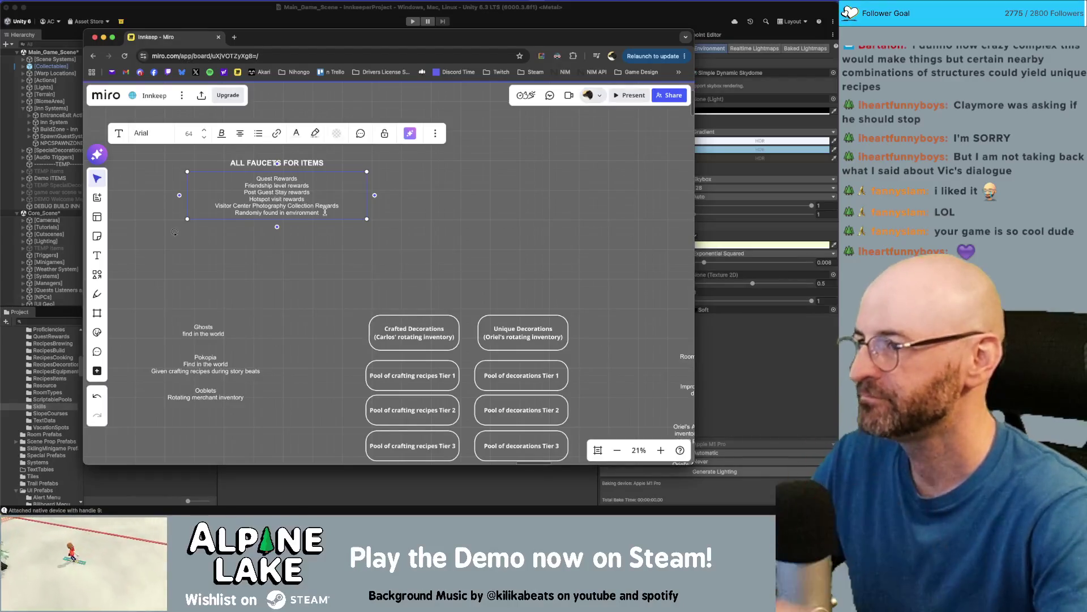
Insert a 'Personal Guest Quest Rewards' line after 'Friendship level rewards'
{"action": "key", "text": "Up"}
{"action": "key", "text": "Up"}
{"action": "key", "text": "Up"}
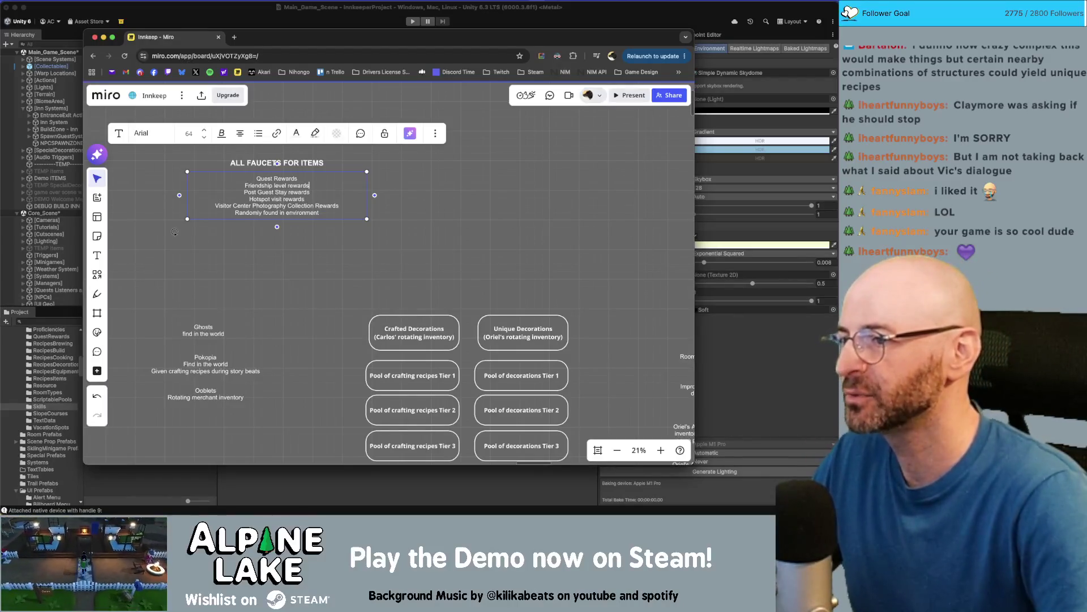
{"action": "key", "text": "Return"}
{"action": "type", "text": "Guest"}
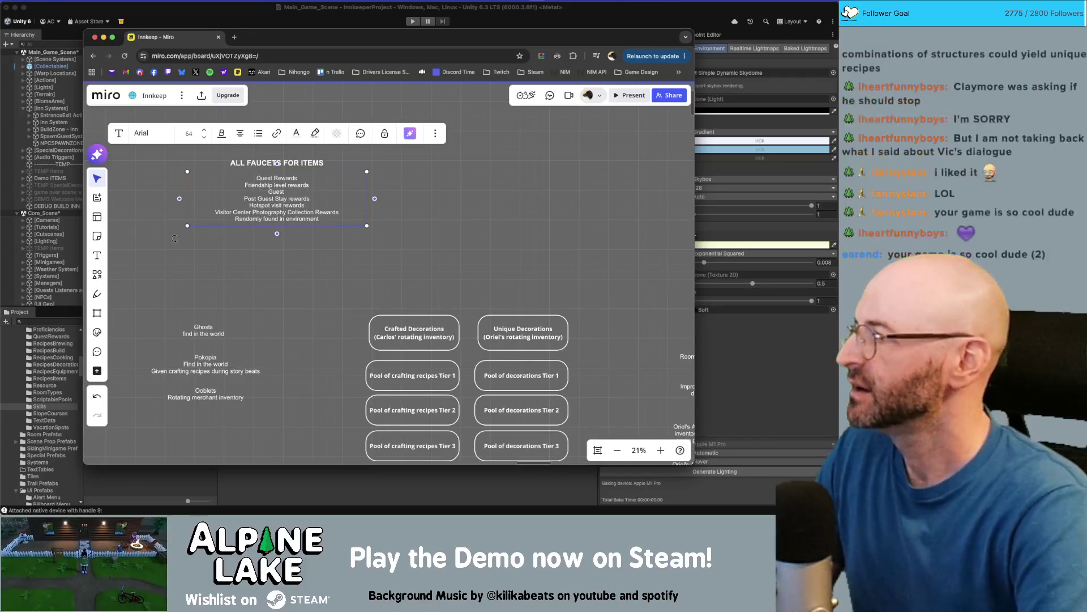
{"action": "key", "text": "BackSpace"}
{"action": "key", "text": "BackSpace"}
{"action": "key", "text": "BackSpace"}
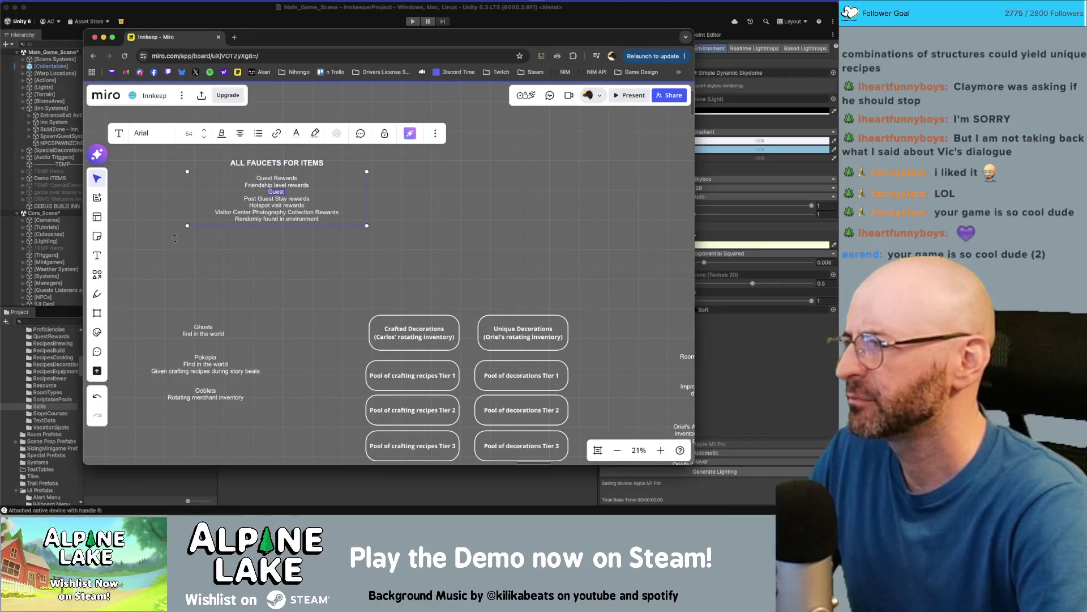
{"action": "type", "text": "Personal Guest Quest Rewards"}
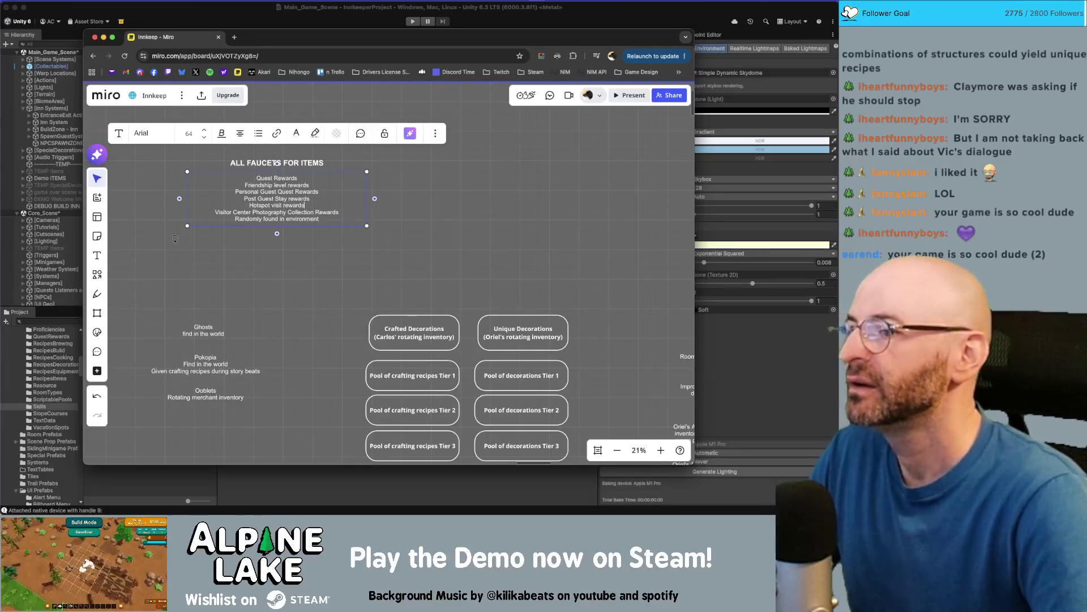
Append 'Oriel Merchant', 'Carlos Merchant', 'Melissa Merchant' and 'Vic Merchant' lines to the list
{"action": "key", "text": "Down"}
{"action": "key", "text": "Down"}
{"action": "key", "text": "Return"}
{"action": "type", "text": "Mer"}
{"action": "type", "text": "chants"}
{"action": "type", "text": "Oriel"}
{"action": "key", "text": "End"}
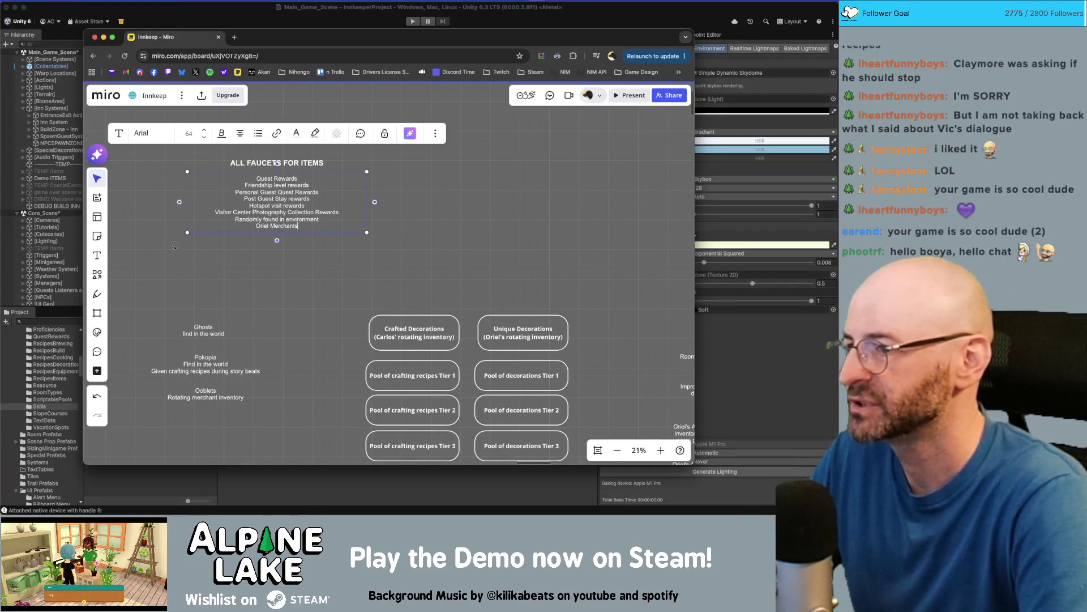
{"action": "key", "text": "BackSpace"}
{"action": "key", "text": "Return"}
{"action": "type", "text": "Carlos Merchant"}
{"action": "key", "text": "Return"}
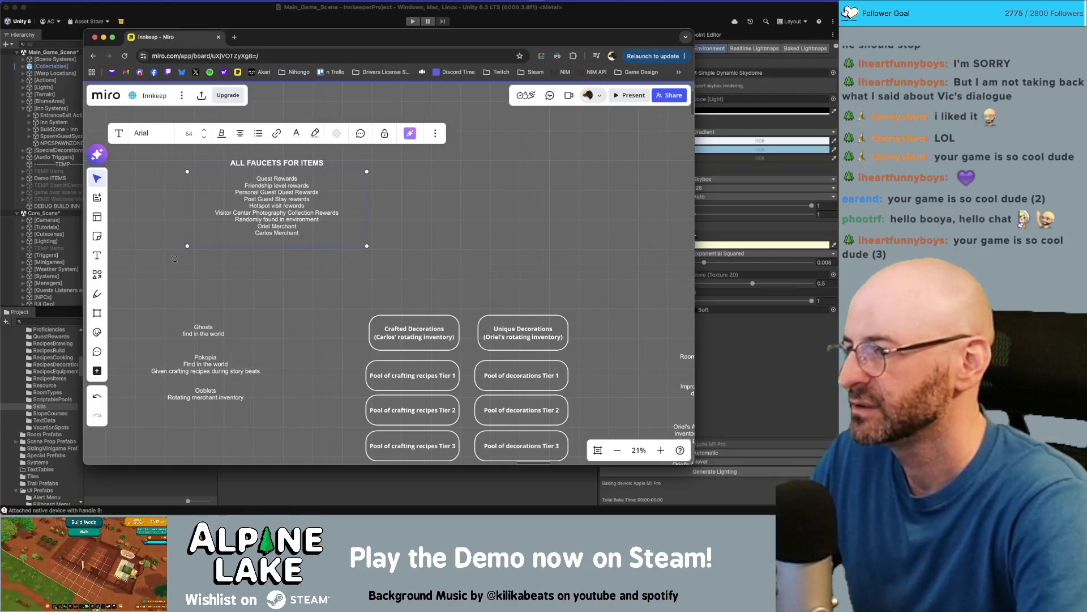
{"action": "type", "text": "Melissa Merchant"}
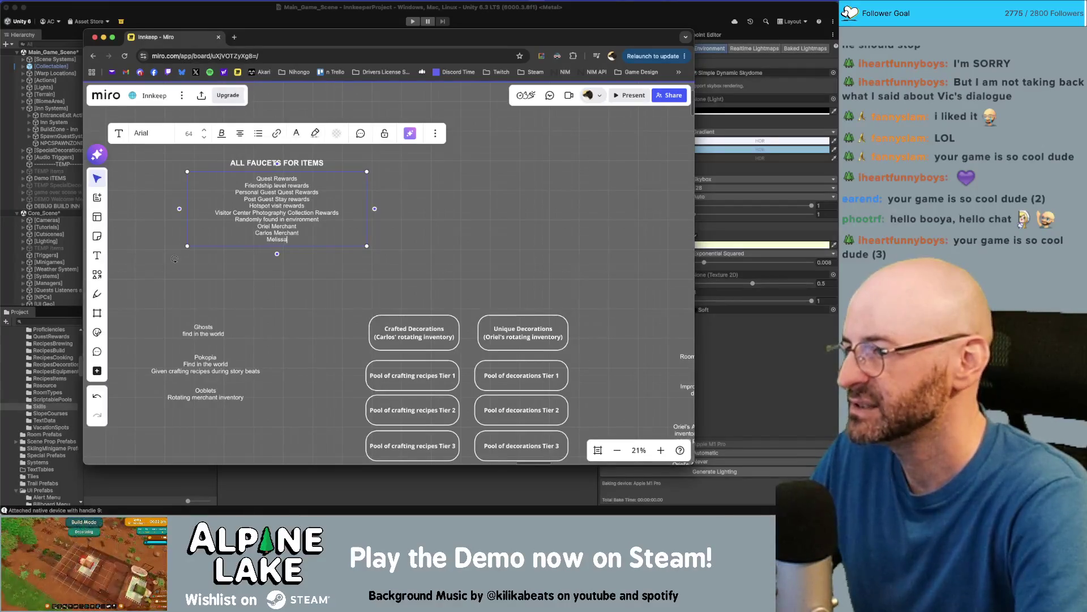
{"action": "key", "text": "Return"}
{"action": "type", "text": "Vic Merchant"}
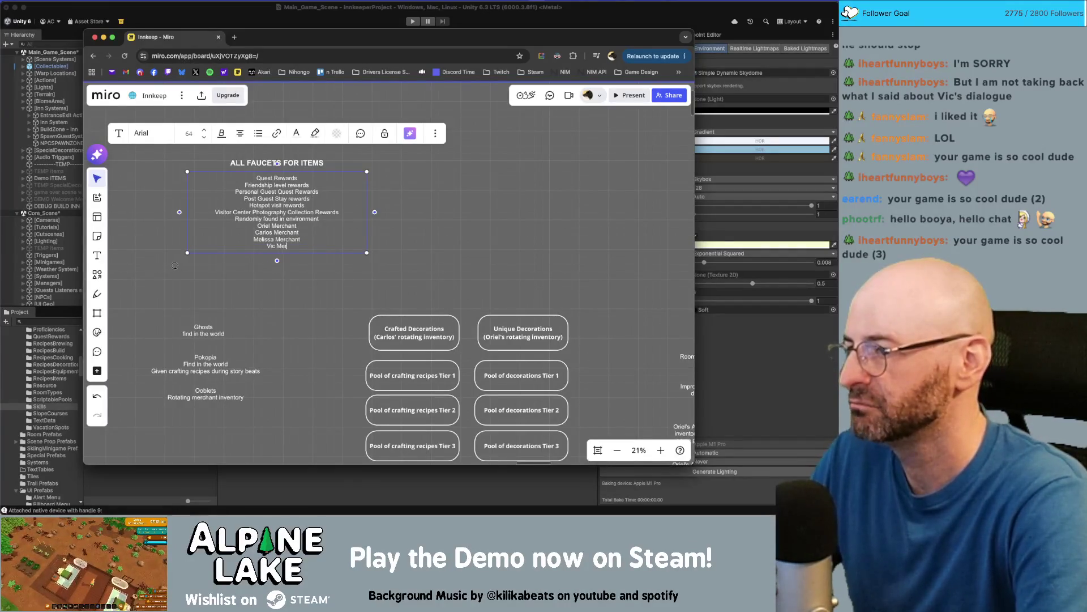
{"action": "key", "text": "Return"}
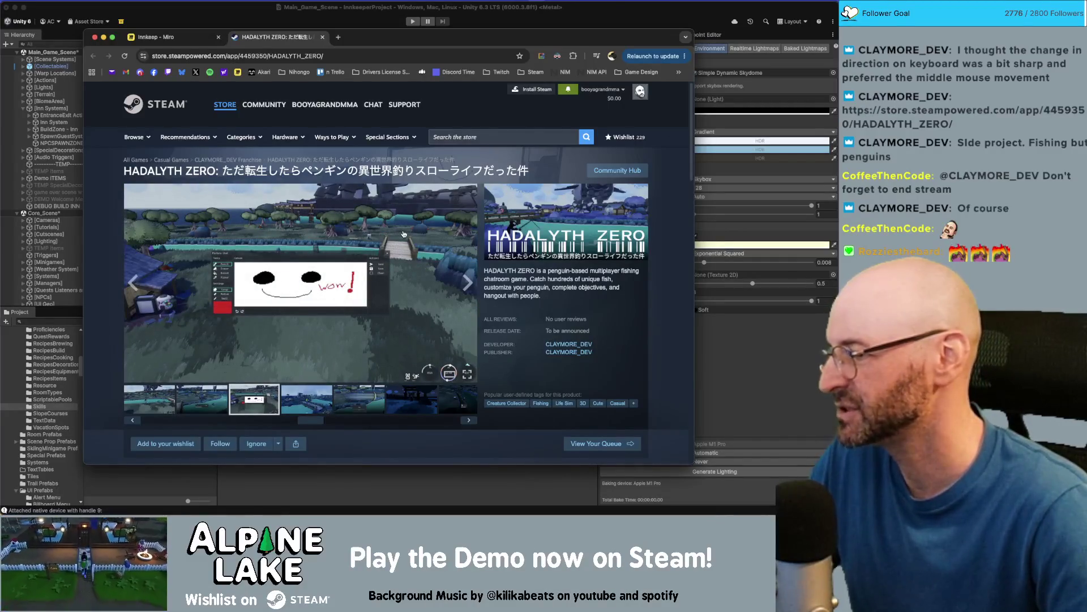
{"action": "scroll", "coordinate": [404, 233], "scroll_direction": "down", "scroll_amount": 1}
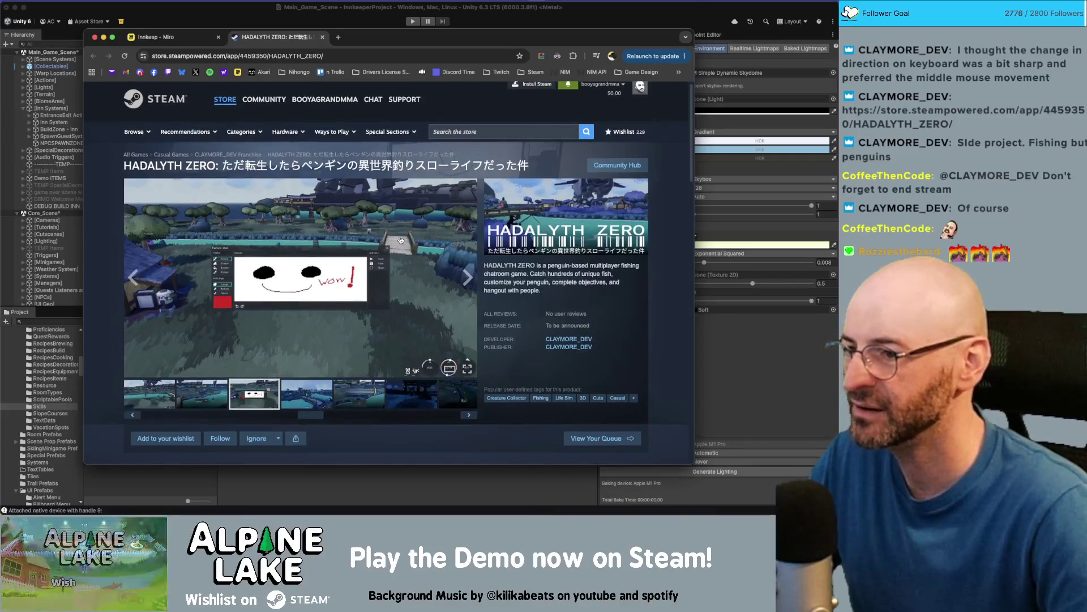
{"action": "scroll", "coordinate": [399, 240], "scroll_direction": "down", "scroll_amount": 1}
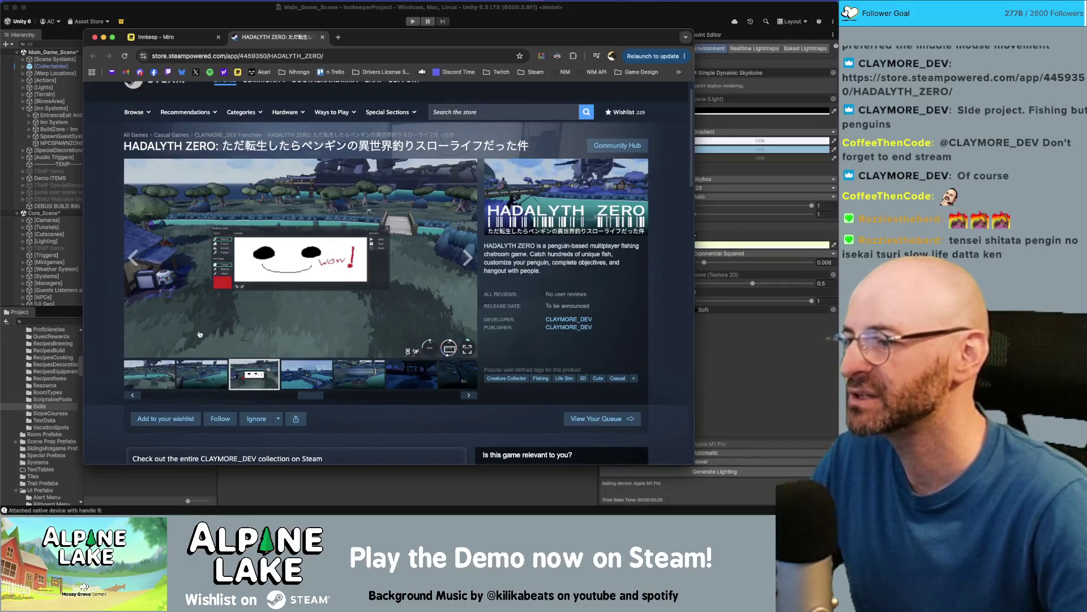
{"action": "left_click", "coordinate": [171, 377]}
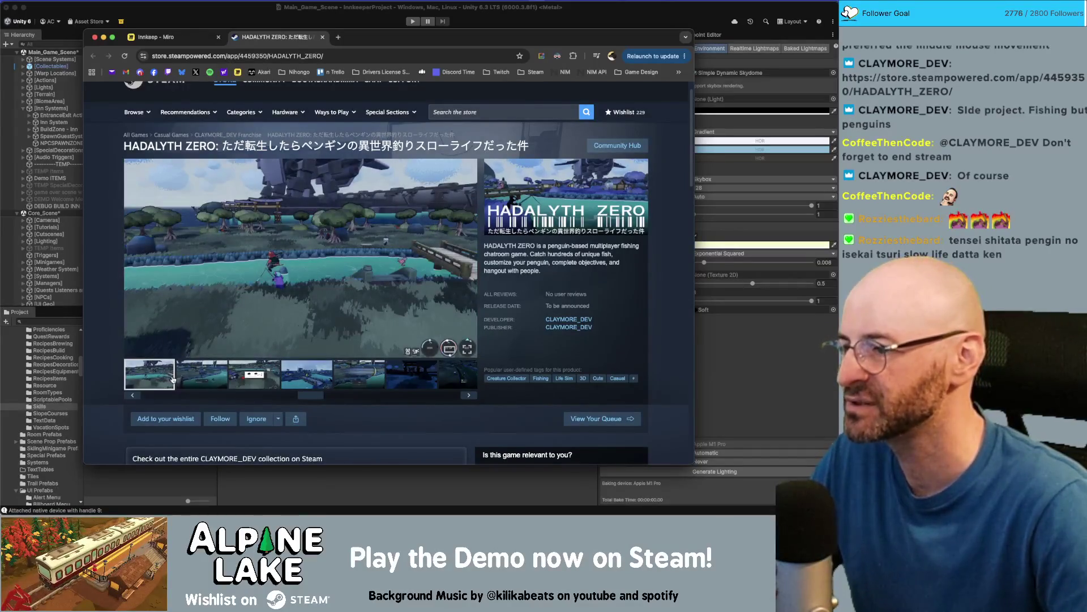
{"action": "left_click", "coordinate": [189, 381]}
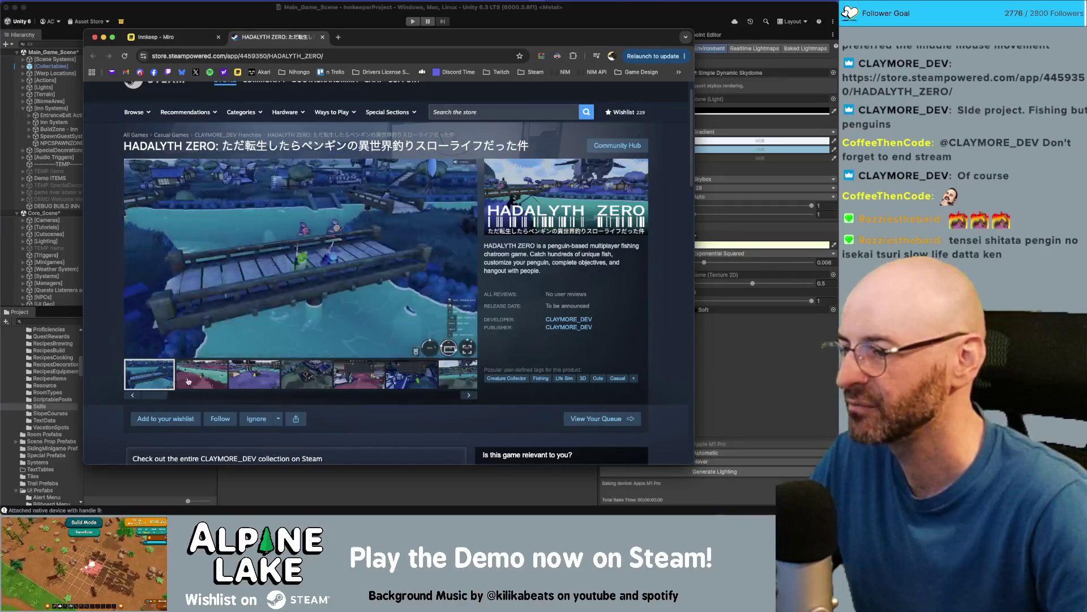
{"action": "left_click", "coordinate": [196, 381]}
{"action": "left_click", "coordinate": [242, 375]}
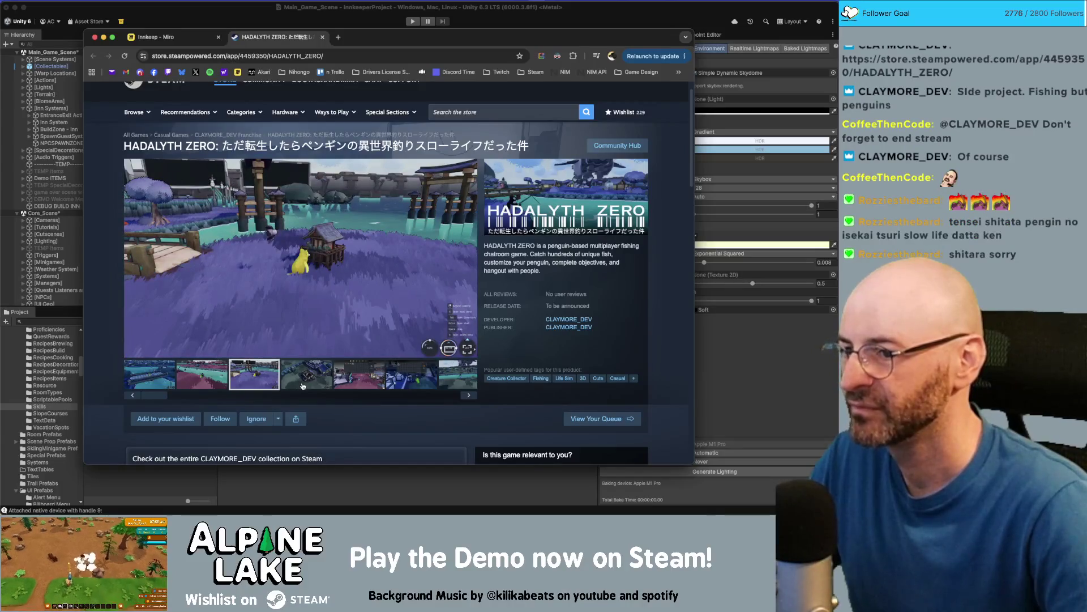
{"action": "left_click", "coordinate": [321, 382]}
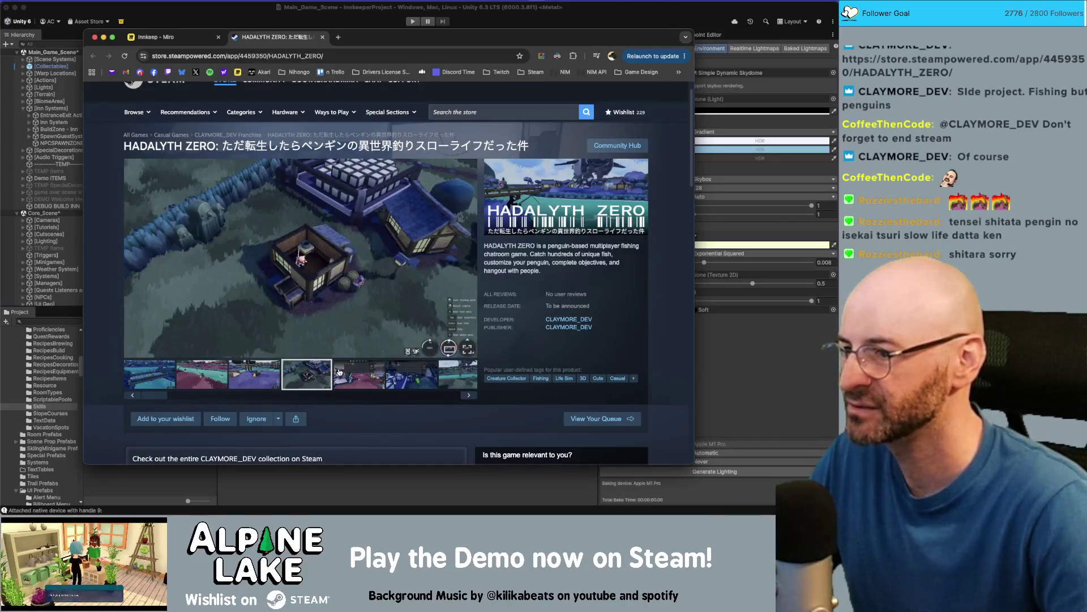
{"action": "left_click", "coordinate": [346, 377]}
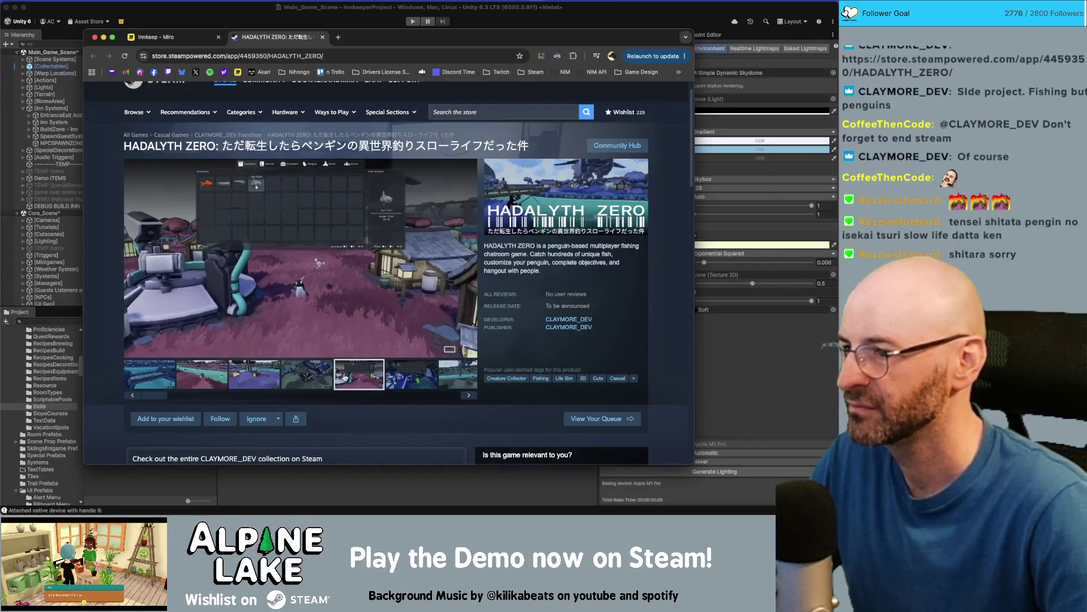
{"action": "left_click", "coordinate": [414, 379]}
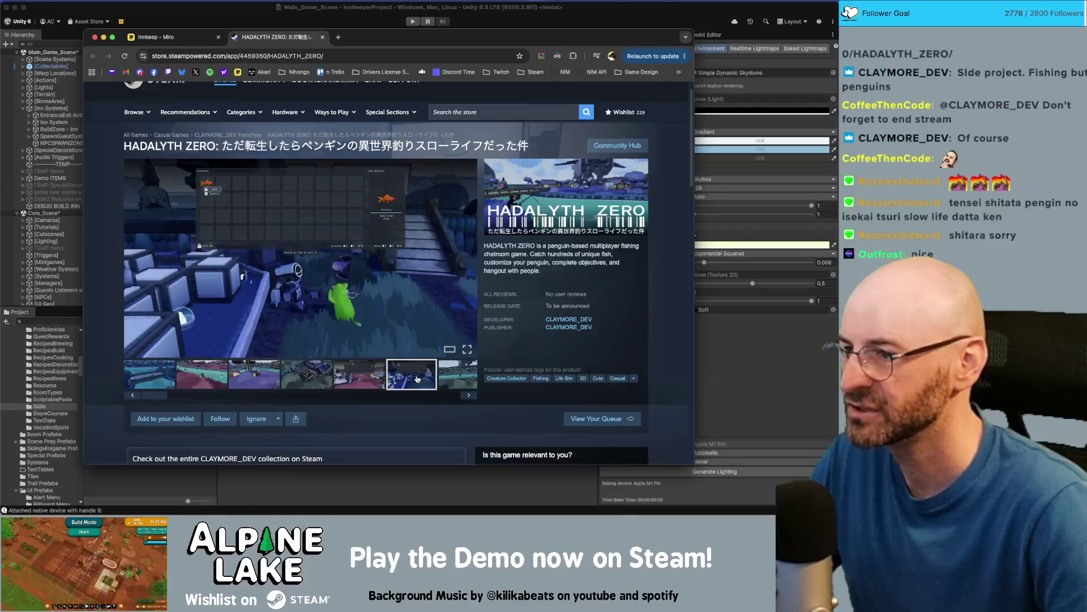
{"action": "left_click", "coordinate": [460, 379]}
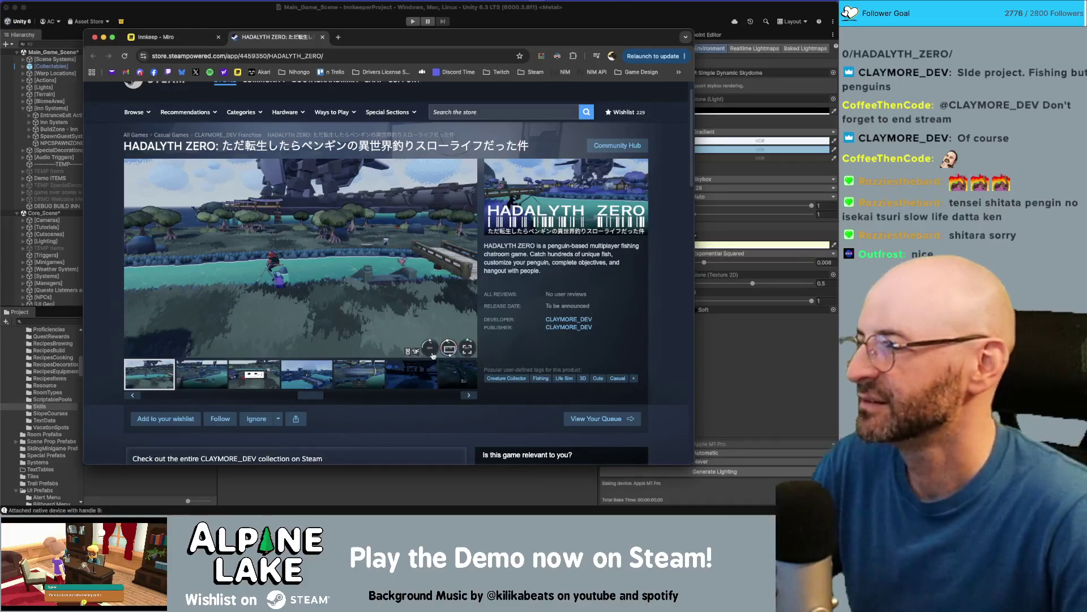
{"action": "left_click_drag", "start_coordinate": [267, 146], "coordinate": [299, 146]}
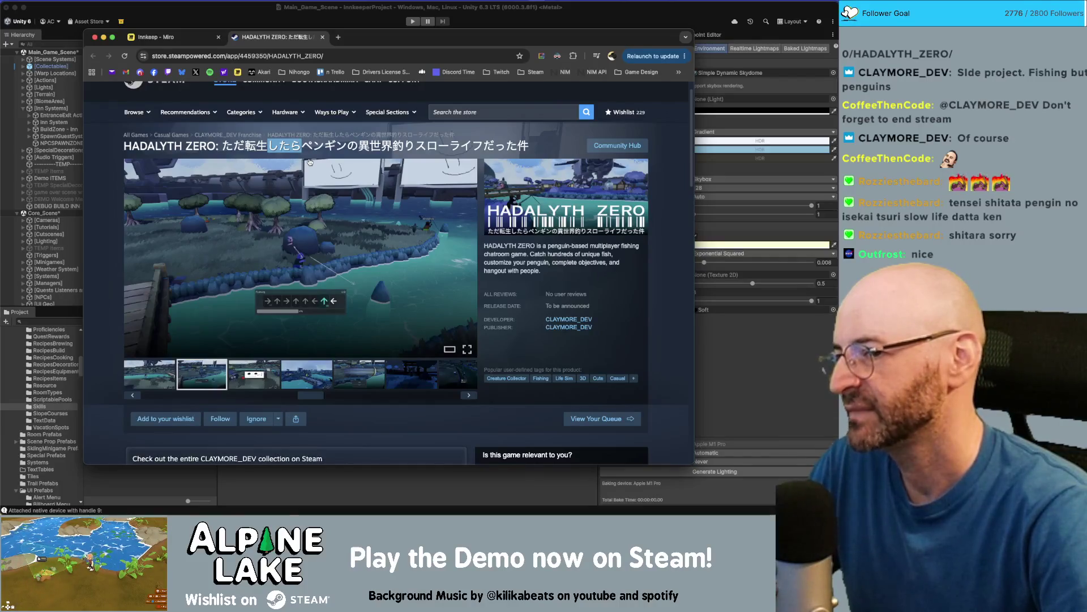
{"action": "mouse_move", "coordinate": [309, 169]}
{"action": "left_click", "coordinate": [245, 143]}
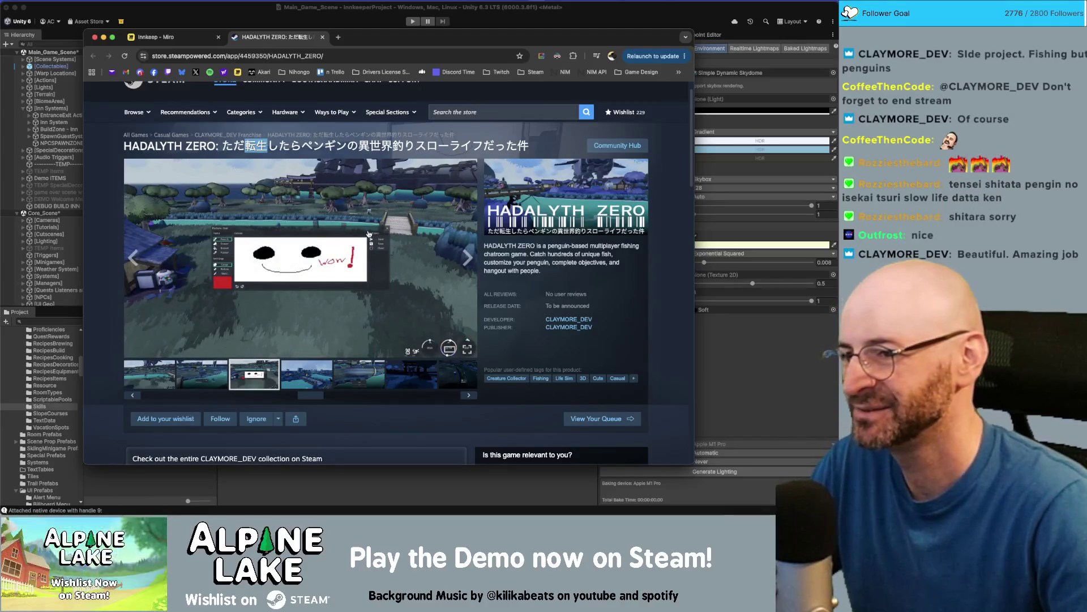
{"action": "scroll", "coordinate": [369, 233], "scroll_direction": "down", "scroll_amount": 3}
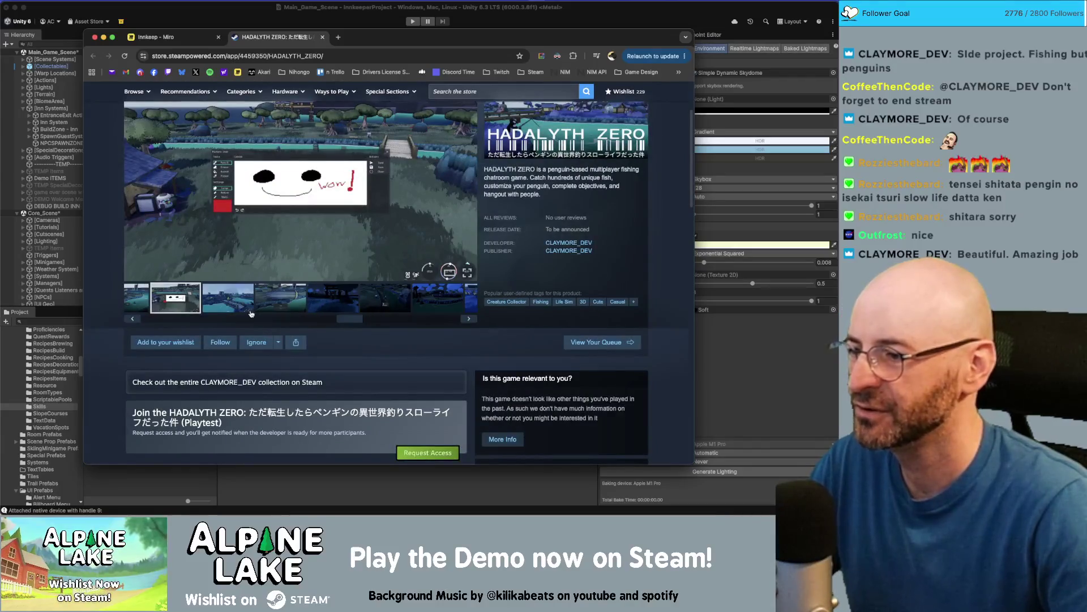
Wishlist and follow HADALYTH ZERO, then select the store page's URL
{"action": "left_click", "coordinate": [158, 342]}
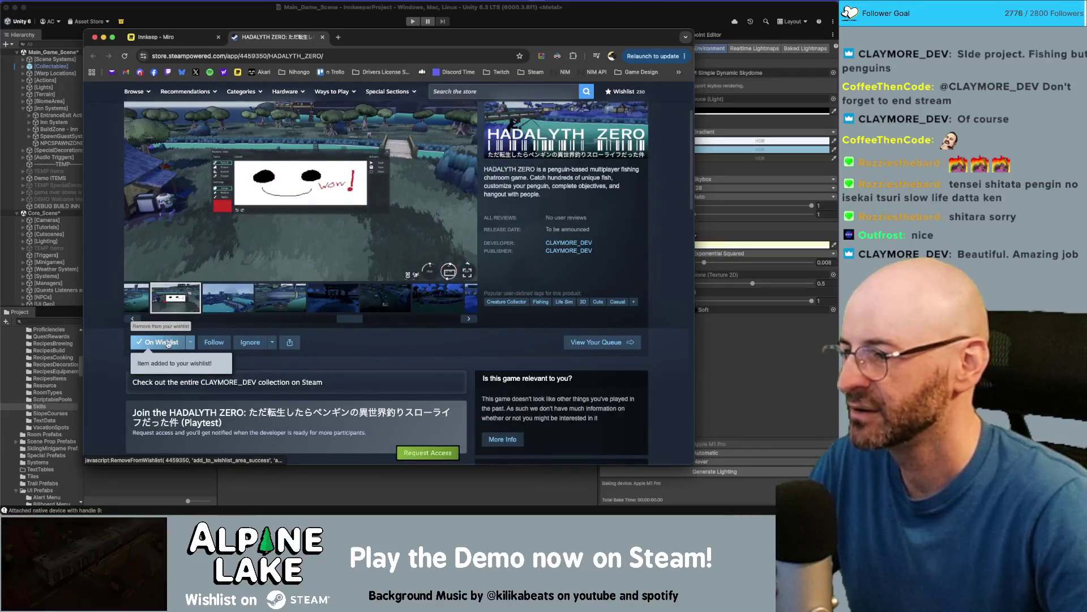
{"action": "left_click", "coordinate": [214, 341]}
{"action": "left_click", "coordinate": [272, 57]}
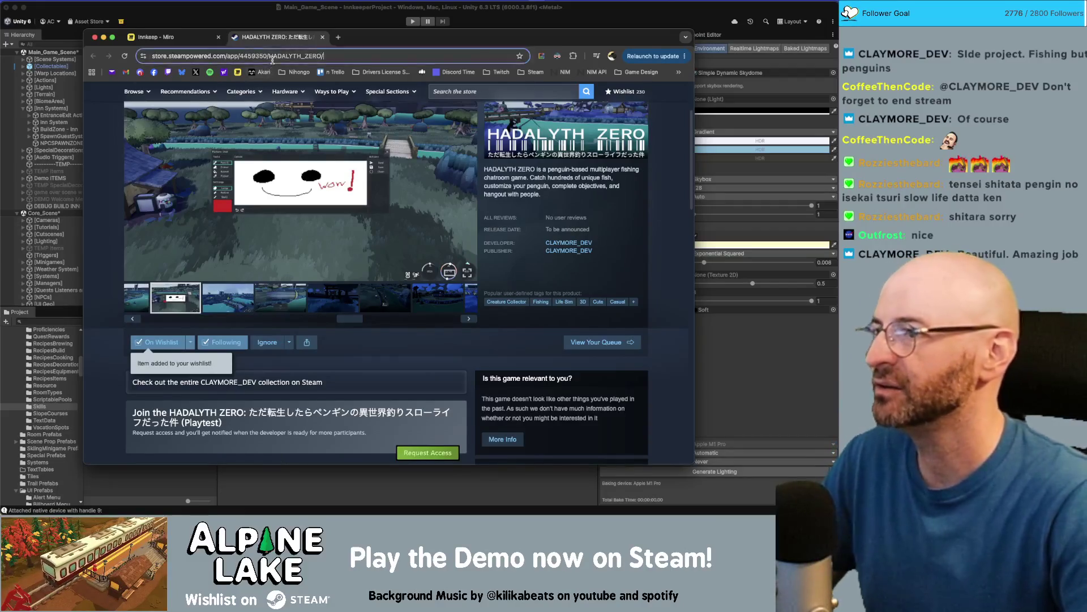
{"action": "key", "text": "super+a"}
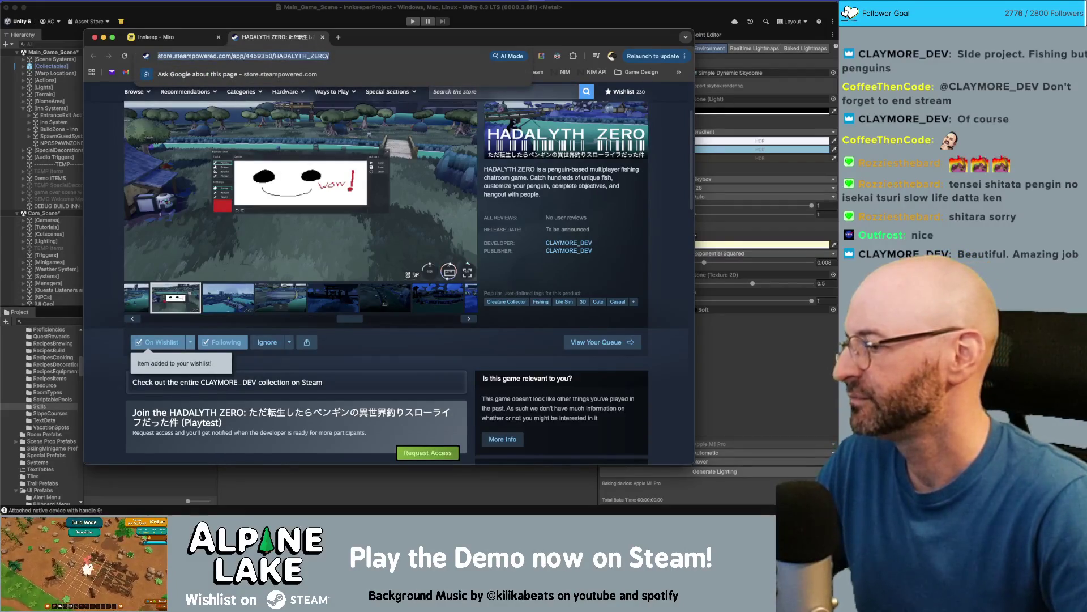
{"action": "key", "text": "super+Tab"}
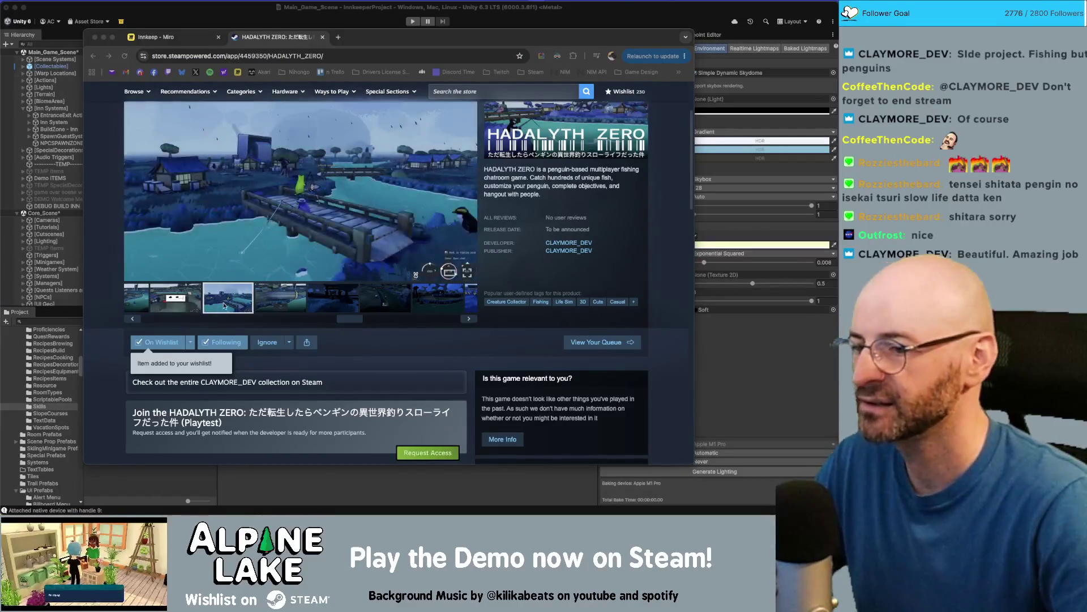
Expand the full About This Game description with READ MORE
{"action": "scroll", "coordinate": [414, 291], "scroll_direction": "down", "scroll_amount": 2}
{"action": "scroll", "coordinate": [414, 292], "scroll_direction": "down", "scroll_amount": 10}
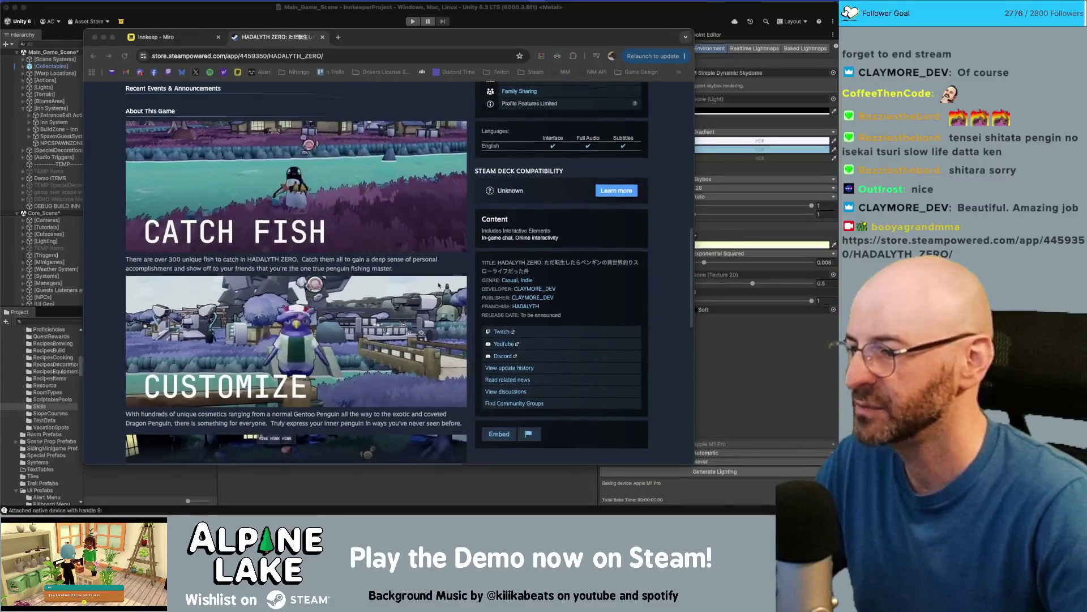
{"action": "scroll", "coordinate": [301, 317], "scroll_direction": "down", "scroll_amount": 1}
{"action": "scroll", "coordinate": [320, 273], "scroll_direction": "down", "scroll_amount": 3}
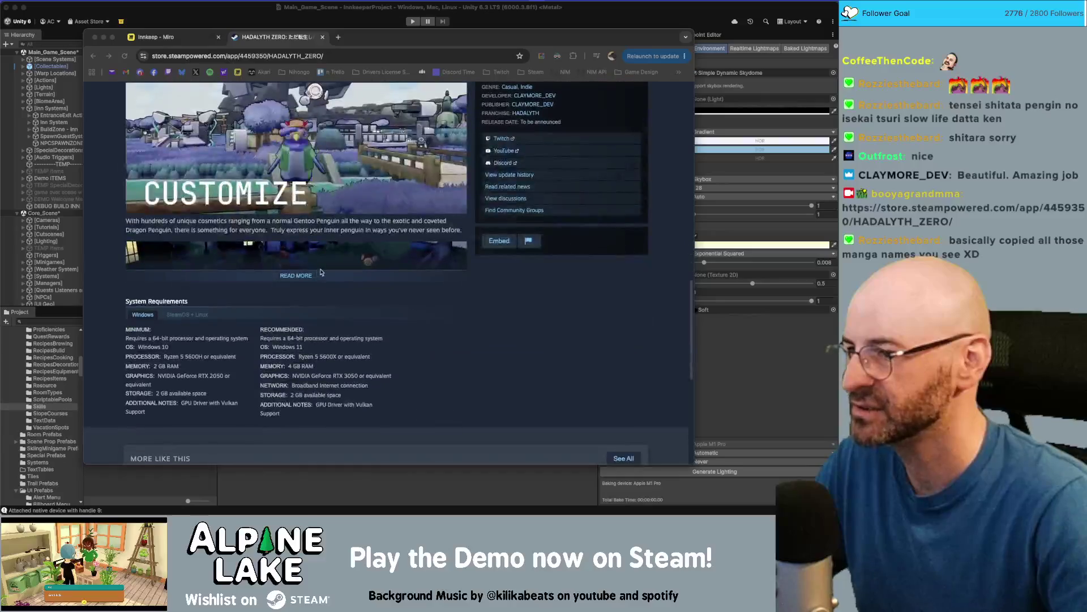
{"action": "left_click", "coordinate": [308, 276]}
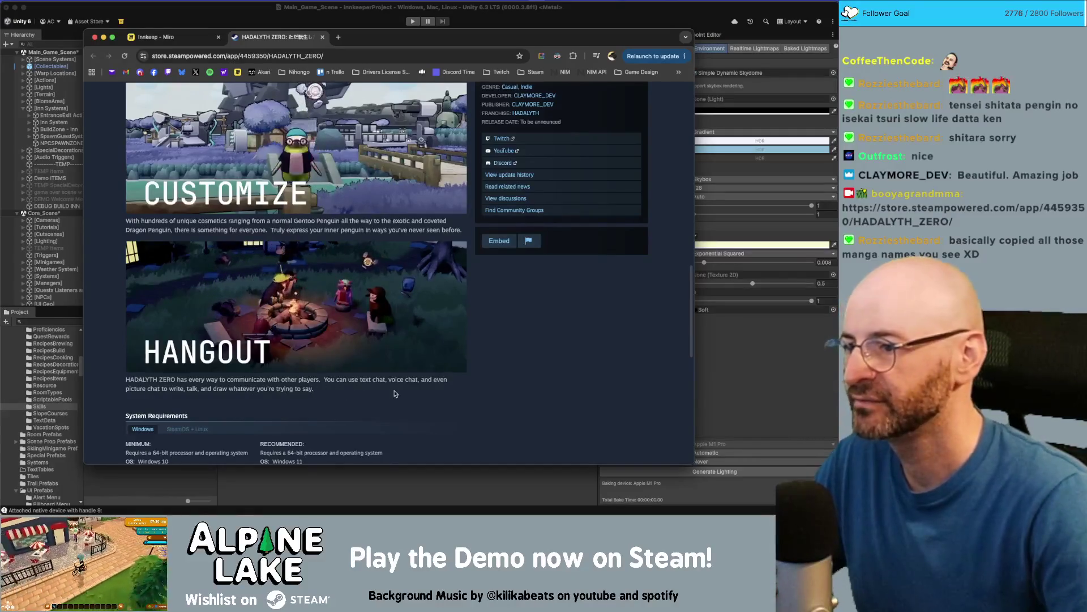
Browse the More Like This recommendations, then return toward the top of the page
{"action": "scroll", "coordinate": [394, 394], "scroll_direction": "down", "scroll_amount": 5}
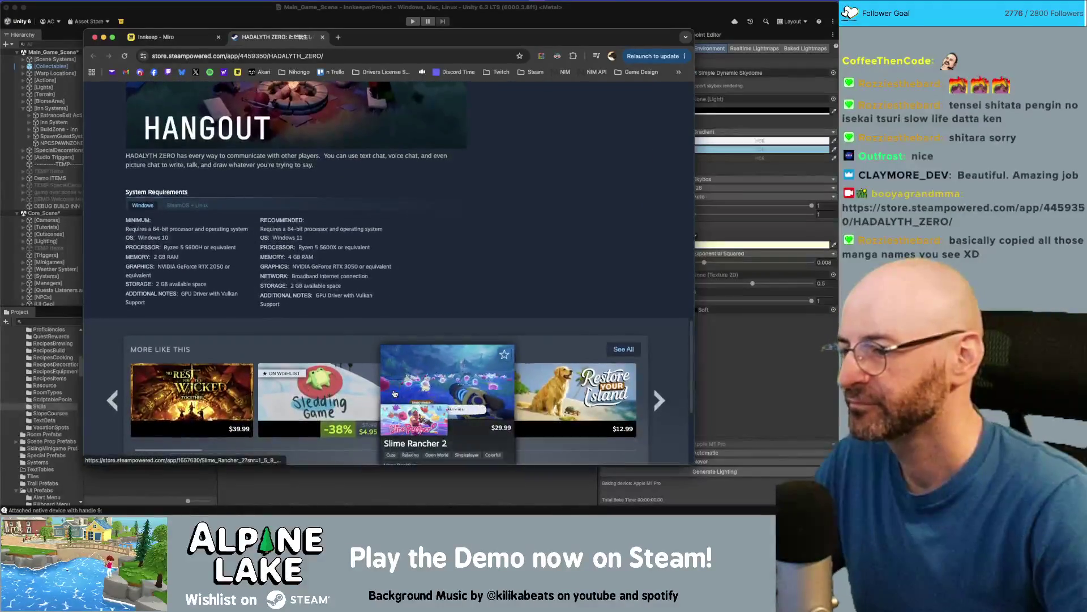
{"action": "scroll", "coordinate": [391, 306], "scroll_direction": "down", "scroll_amount": 1}
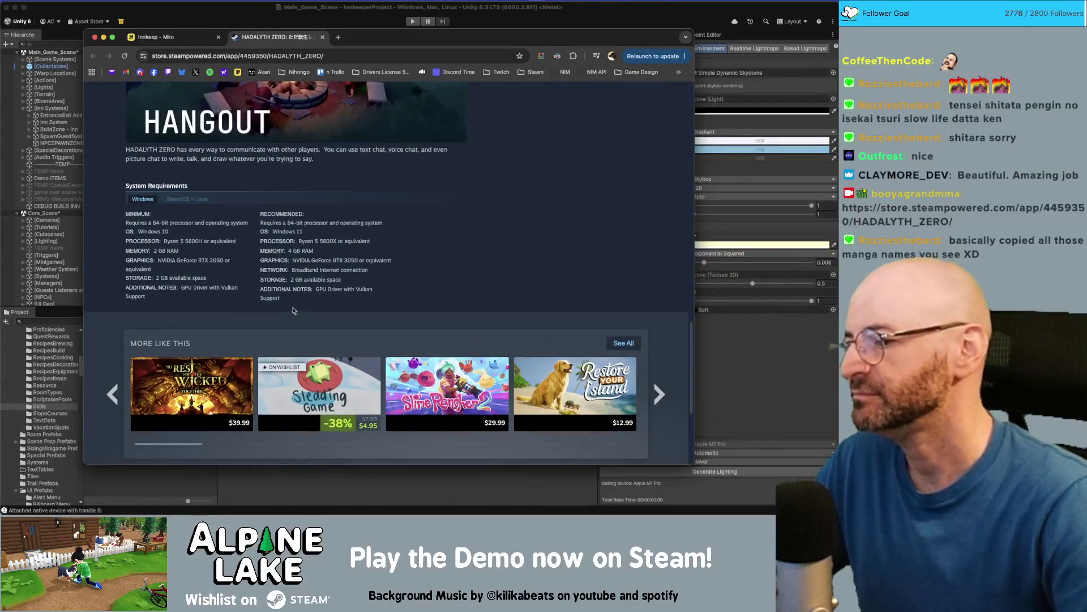
{"action": "mouse_move", "coordinate": [320, 384]}
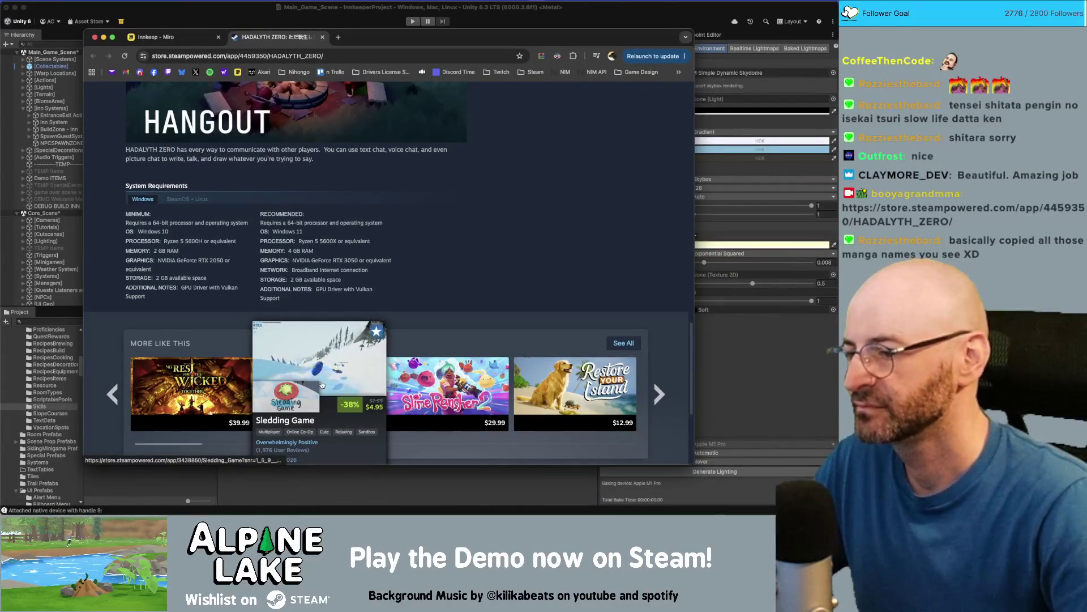
{"action": "scroll", "coordinate": [317, 385], "scroll_direction": "down", "scroll_amount": 1}
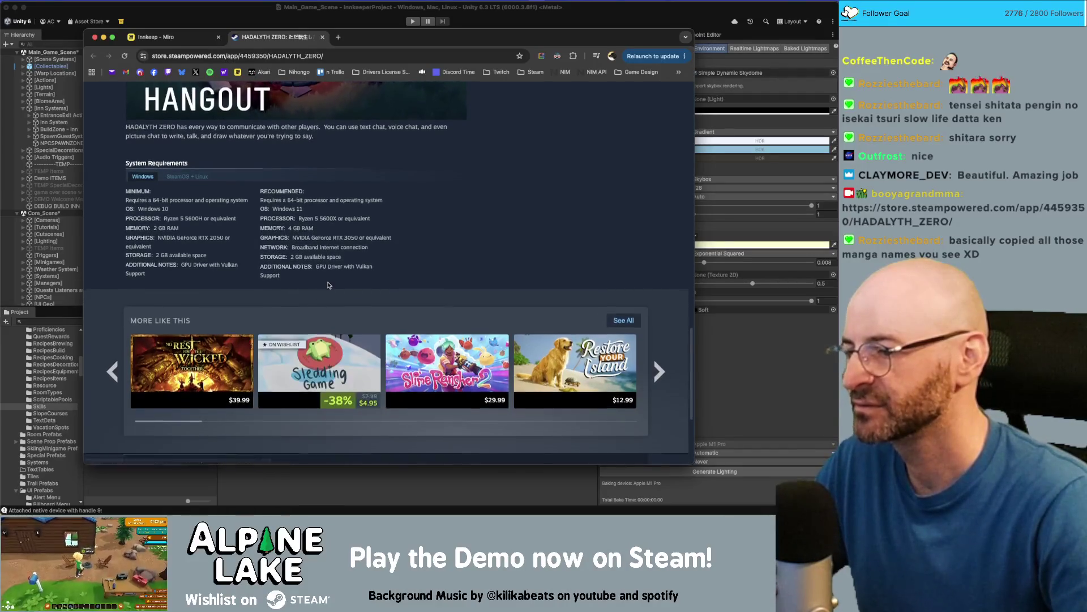
{"action": "scroll", "coordinate": [329, 289], "scroll_direction": "down", "scroll_amount": 3}
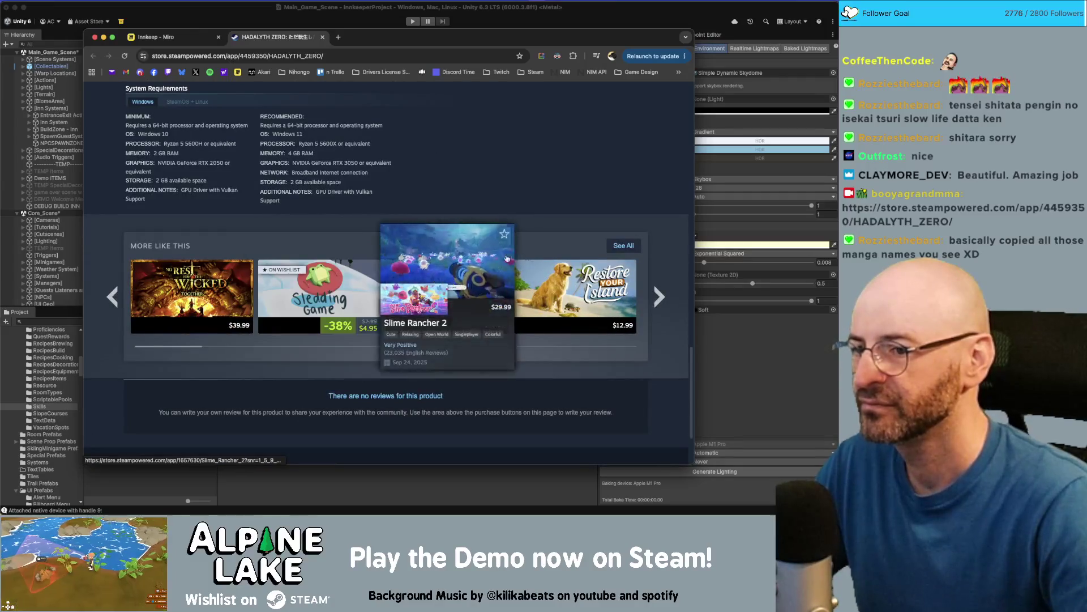
{"action": "mouse_move", "coordinate": [568, 290]}
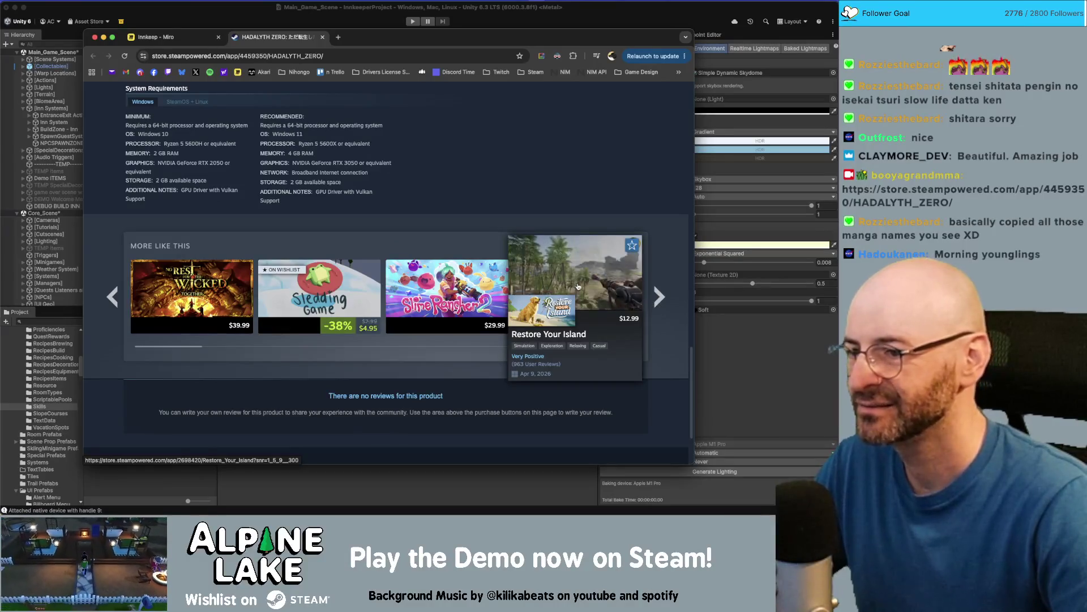
{"action": "scroll", "coordinate": [452, 259], "scroll_direction": "up", "scroll_amount": 3}
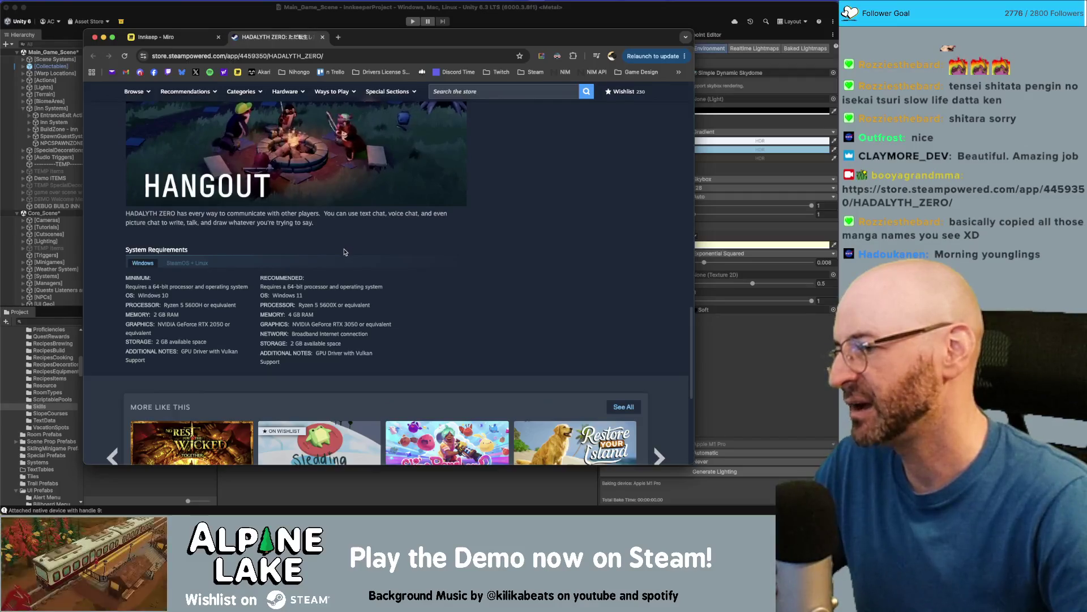
{"action": "scroll", "coordinate": [362, 236], "scroll_direction": "up", "scroll_amount": 3}
{"action": "scroll", "coordinate": [362, 236], "scroll_direction": "up", "scroll_amount": 10}
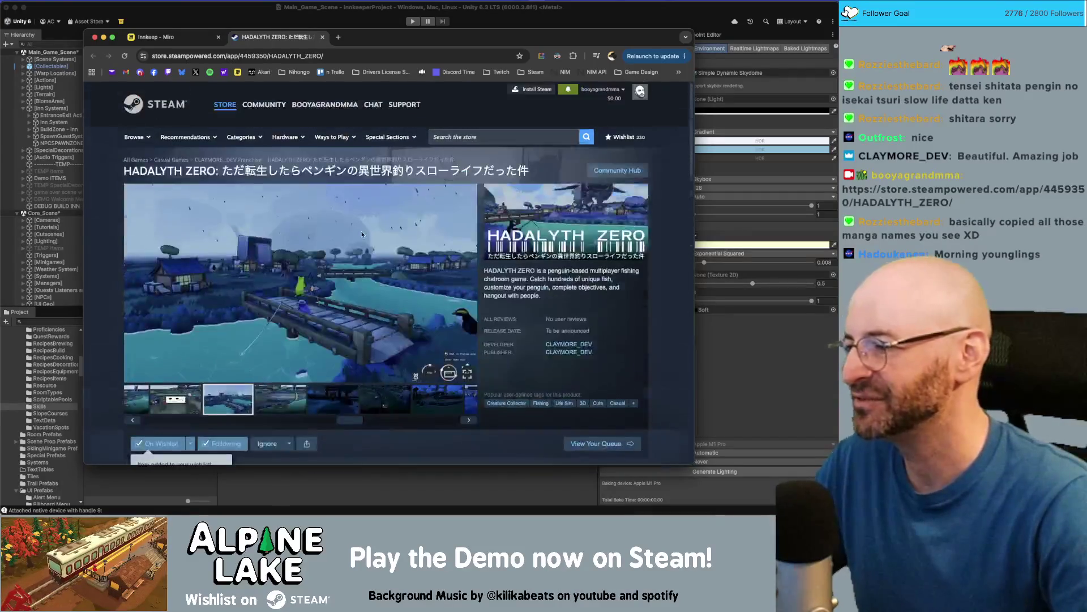
{"action": "scroll", "coordinate": [230, 147], "scroll_direction": "up", "scroll_amount": 1}
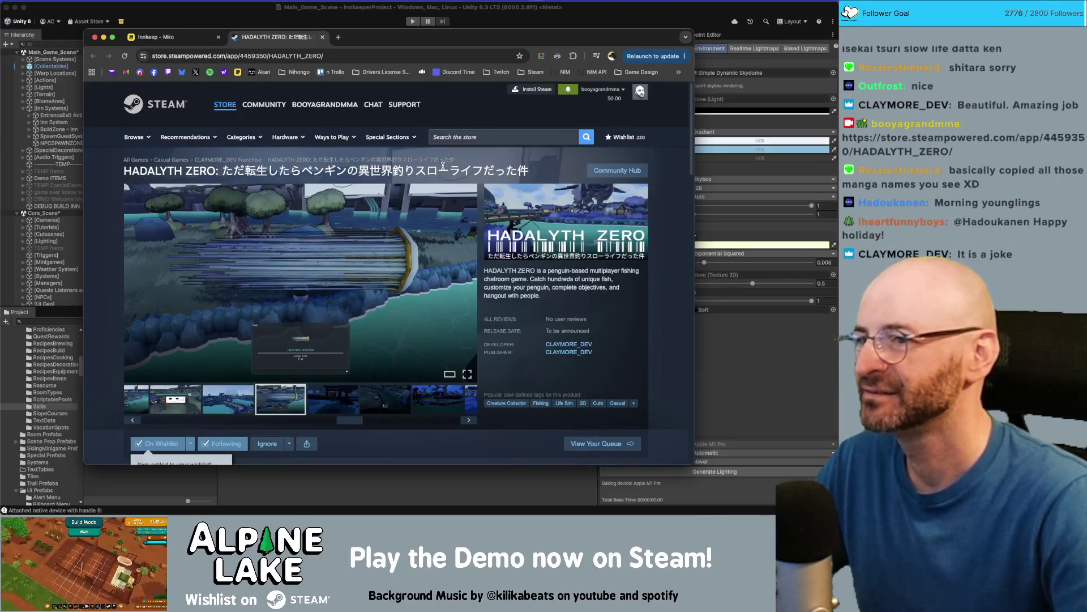
{"action": "left_click", "coordinate": [461, 139]}
{"action": "type", "text": "wacky"}
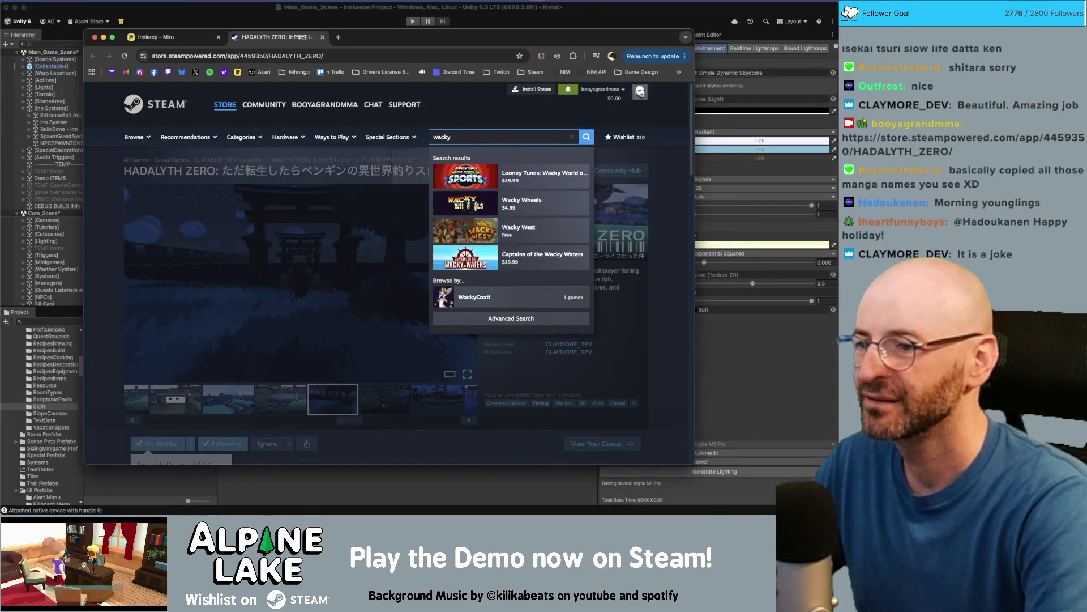
{"action": "key", "text": "BackSpace"}
{"action": "key", "text": "BackSpace"}
{"action": "key", "text": "BackSpace"}
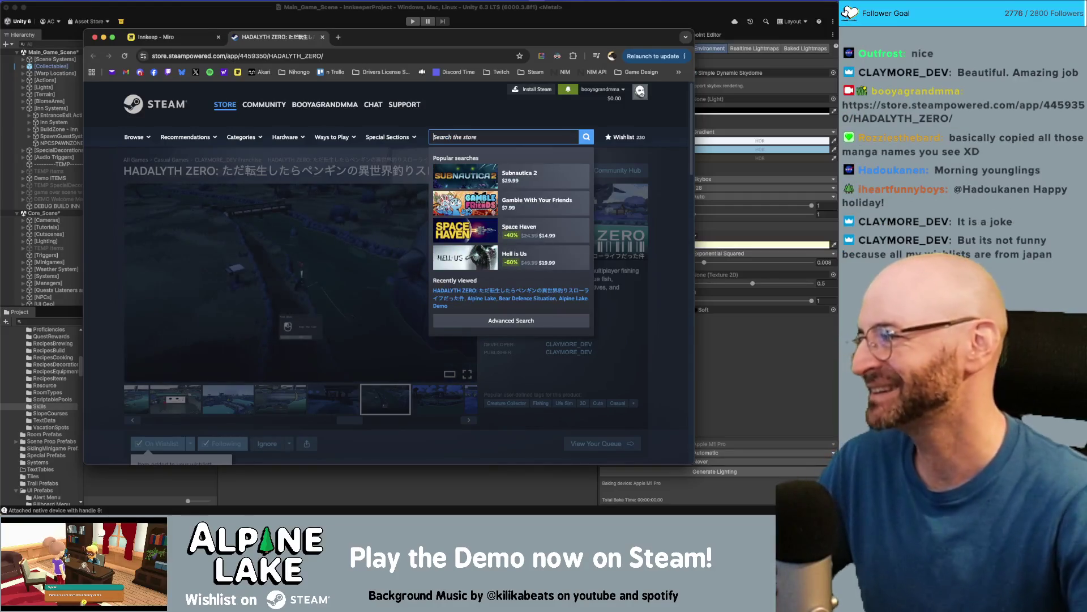
{"action": "key", "text": "super+Tab"}
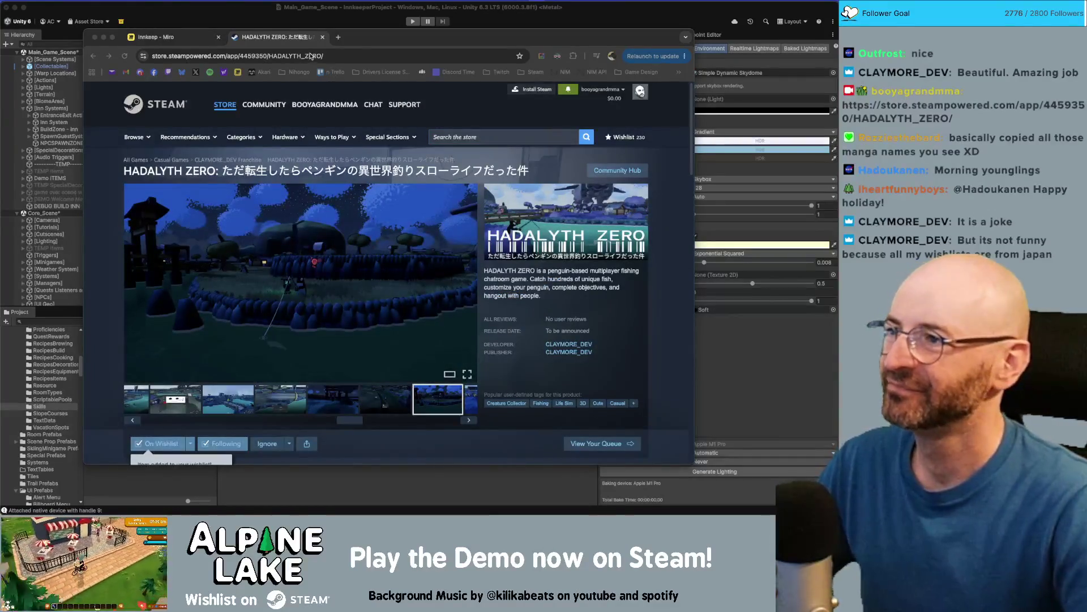
Close the HADALYTH ZERO store tab and bring the Unity editor forward
{"action": "left_click", "coordinate": [322, 37]}
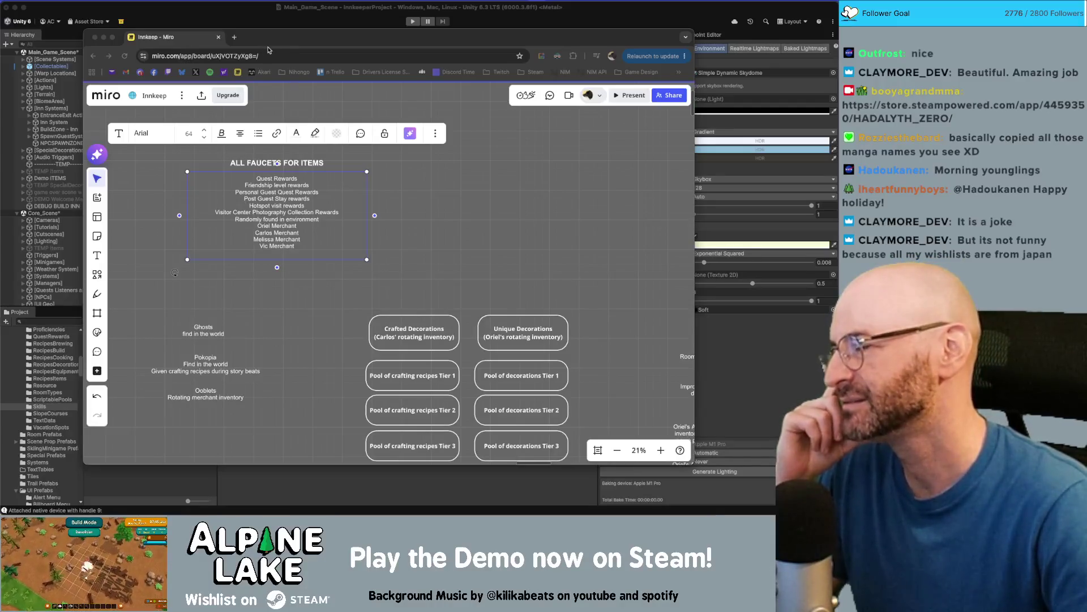
{"action": "left_click", "coordinate": [269, 7]}
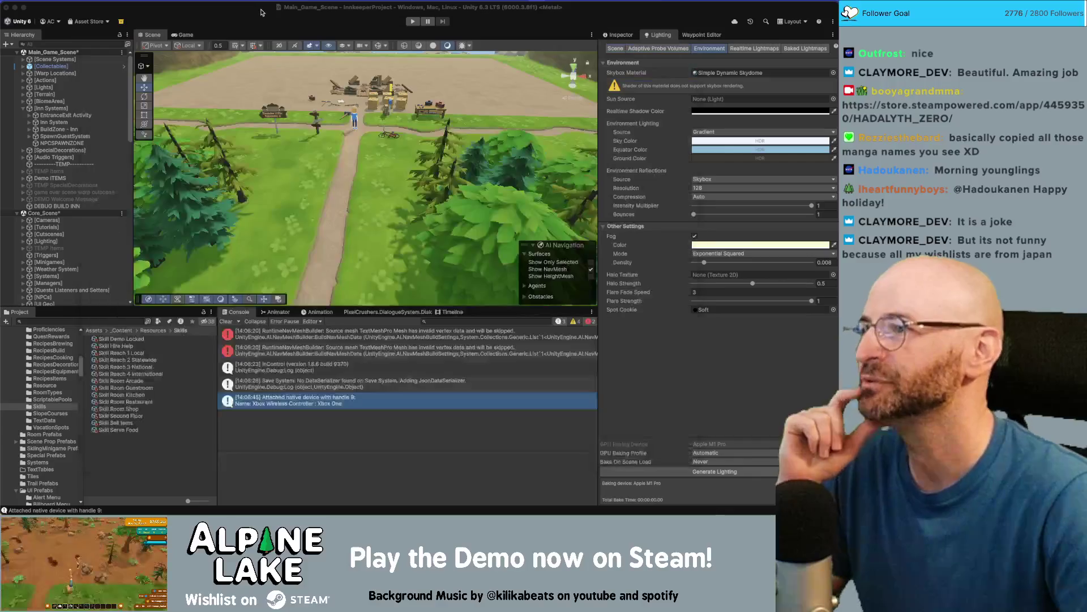
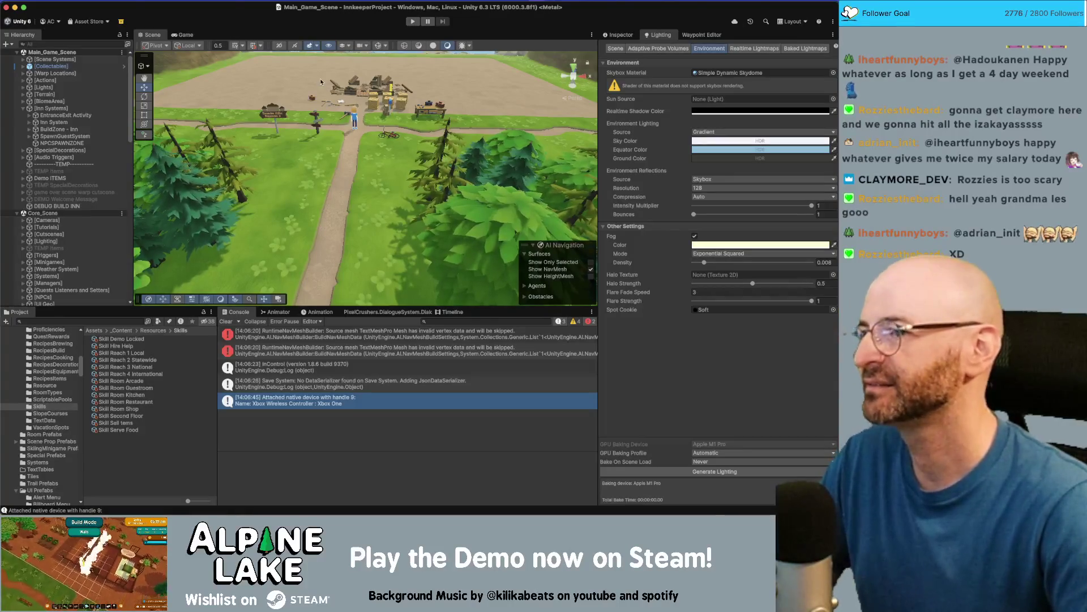
Reframe the Scene view, expand Core_Scene's UI canvases, and bring the Miro board forward
{"action": "left_click_drag", "start_coordinate": [397, 155], "coordinate": [301, 129]}
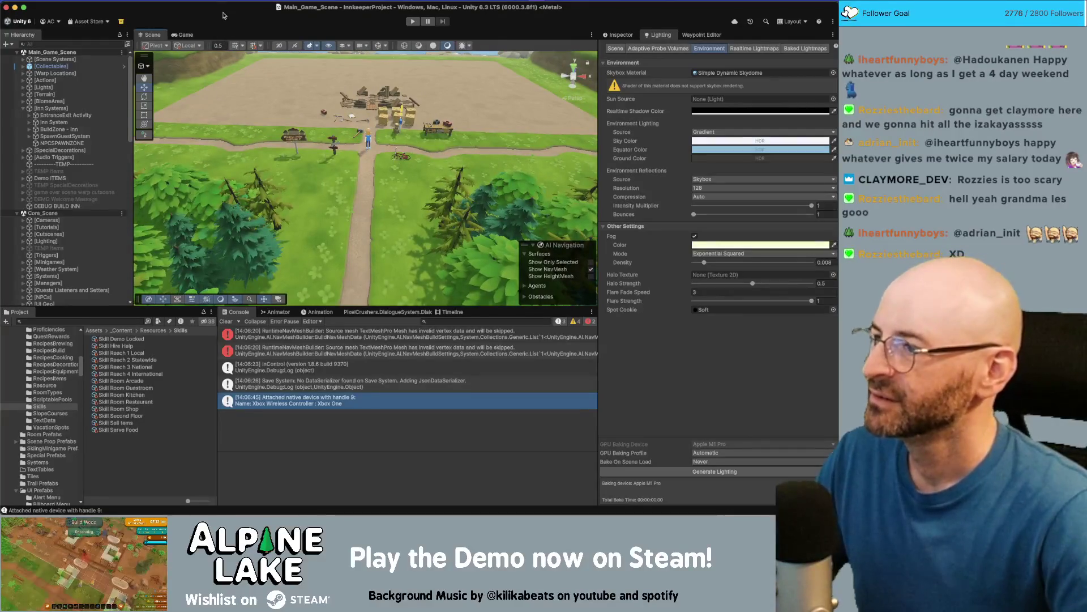
{"action": "left_click", "coordinate": [233, 157]}
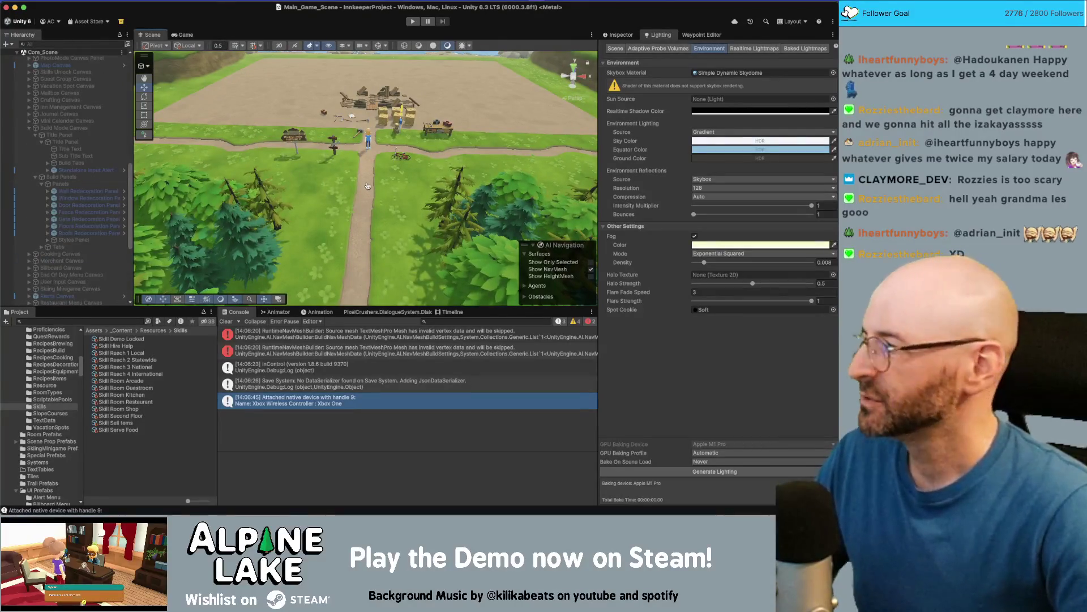
{"action": "key", "text": "super+Tab"}
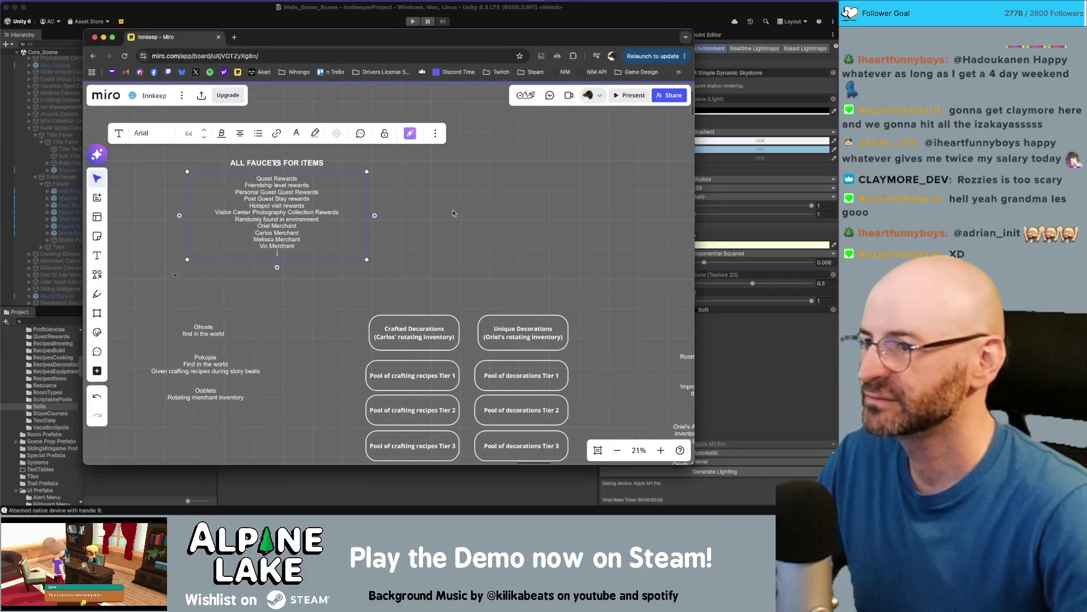
{"action": "scroll", "coordinate": [346, 177], "scroll_direction": "down", "scroll_amount": 5}
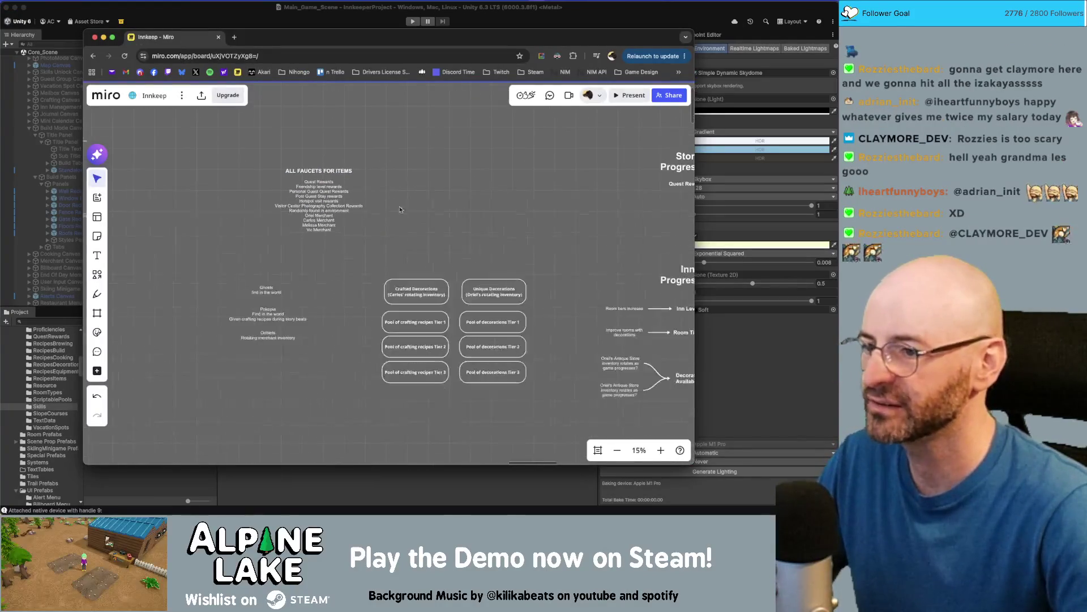
{"action": "scroll", "coordinate": [320, 225], "scroll_direction": "up", "scroll_amount": 3}
{"action": "double_click", "coordinate": [332, 257]}
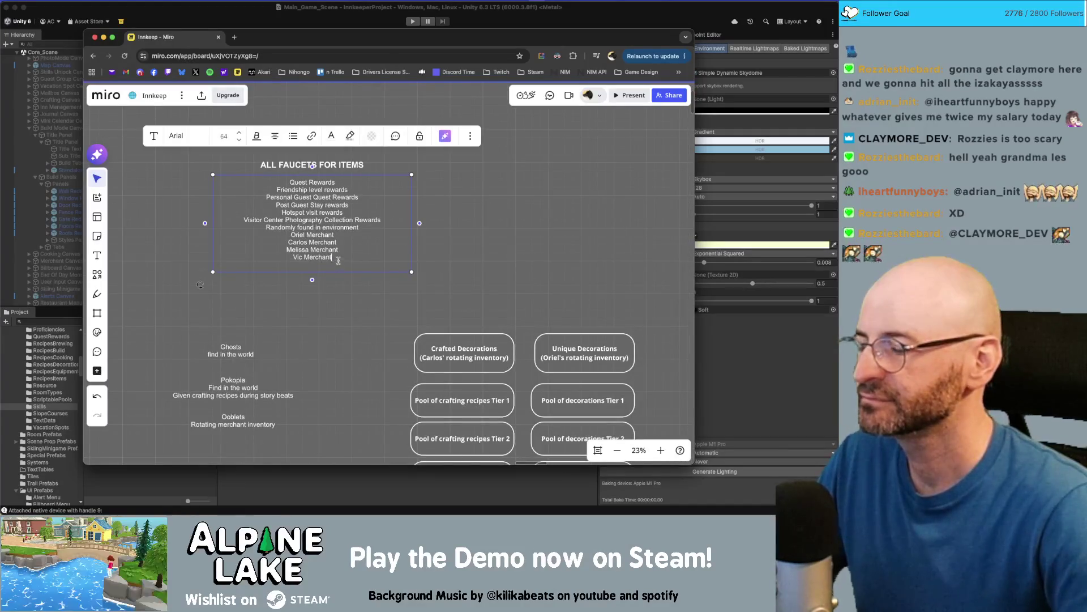
{"action": "left_click", "coordinate": [440, 236]}
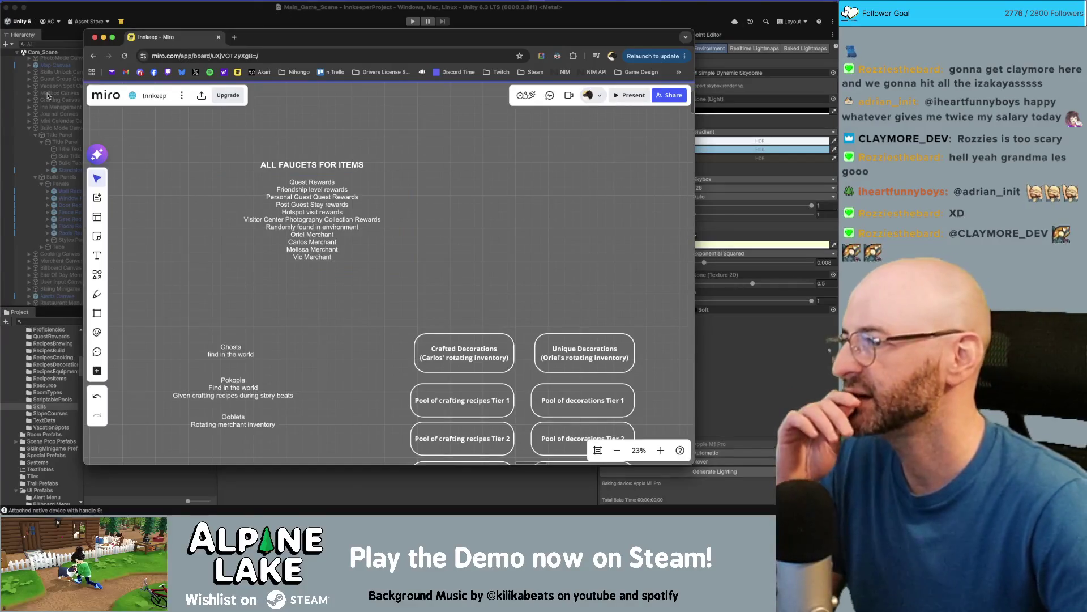
{"action": "left_click", "coordinate": [25, 107]}
{"action": "left_click", "coordinate": [30, 129]}
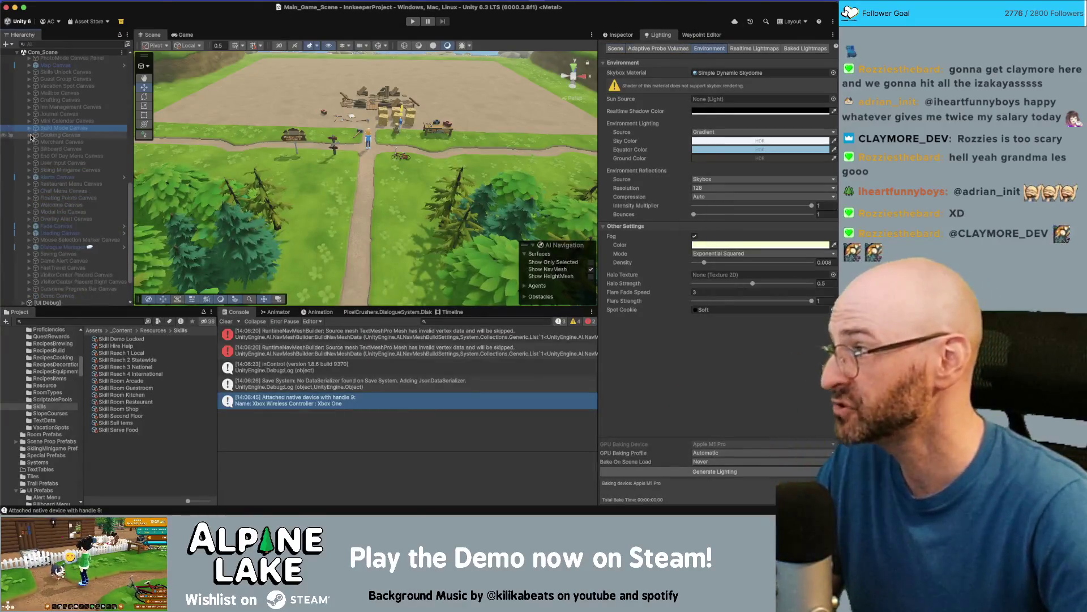
{"action": "key", "text": "super+Tab"}
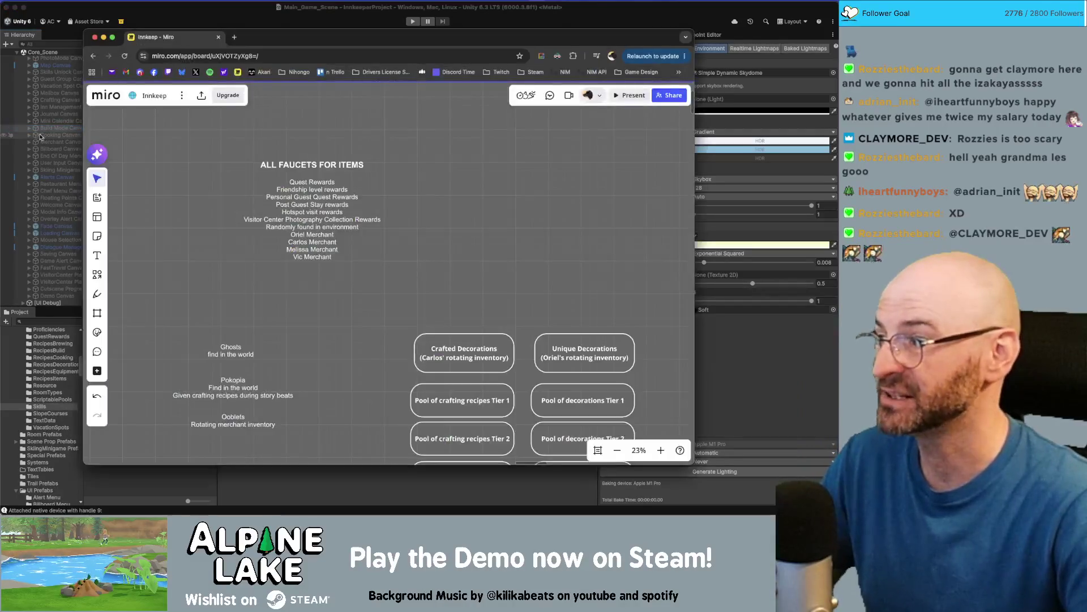
{"action": "left_click", "coordinate": [411, 212]}
{"action": "left_click", "coordinate": [346, 220]}
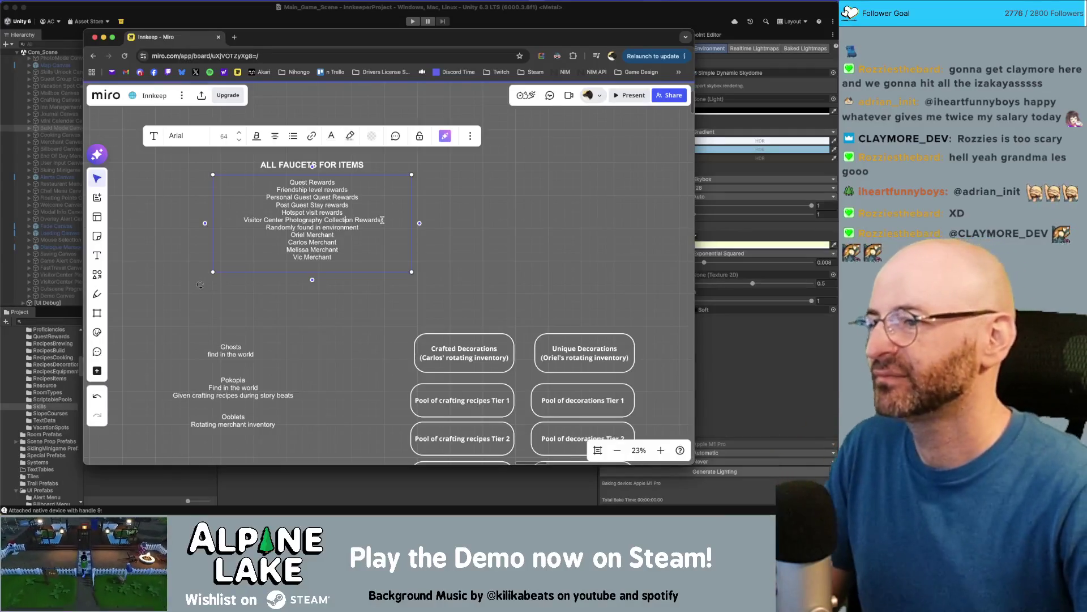
{"action": "left_click", "coordinate": [362, 223]}
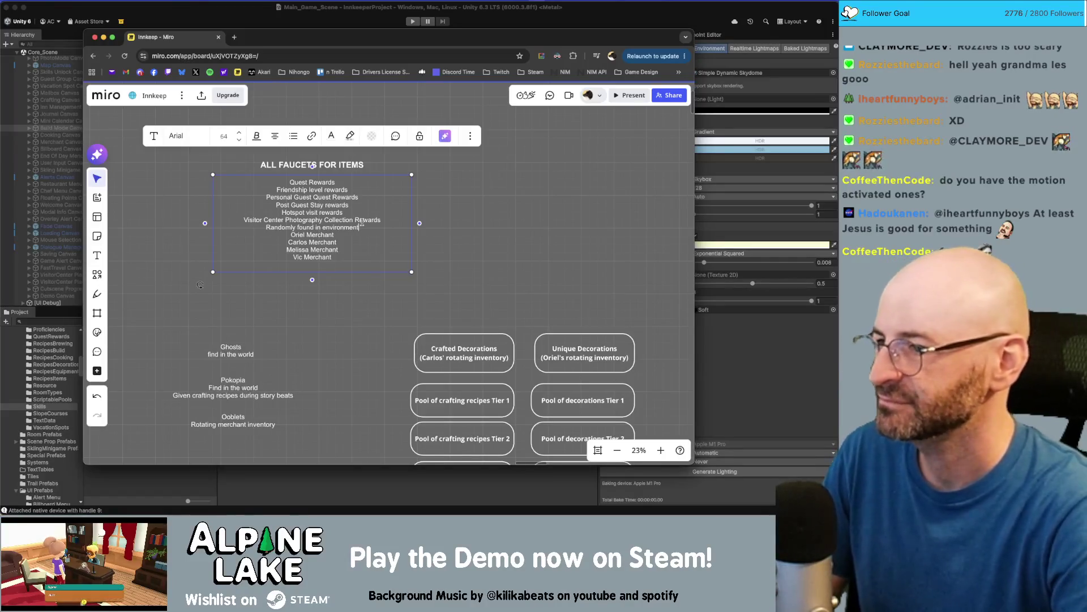
{"action": "left_click", "coordinate": [337, 242]}
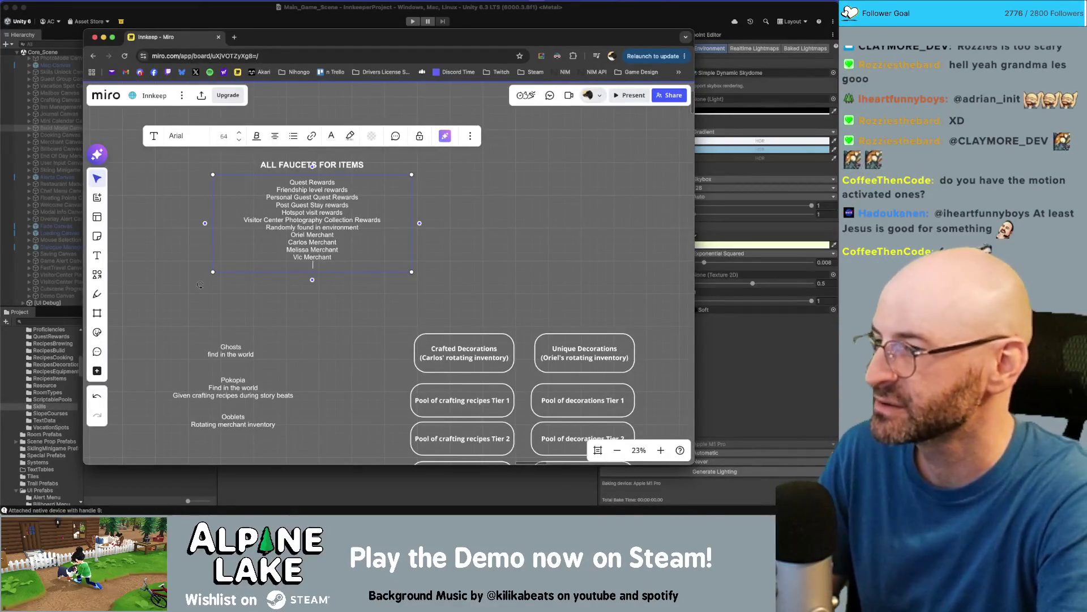
Append 'Jimmy Merchant' and 'Sophia Merchant' to the faucets list, then return to Unity
{"action": "type", "text": "Jimmy"}
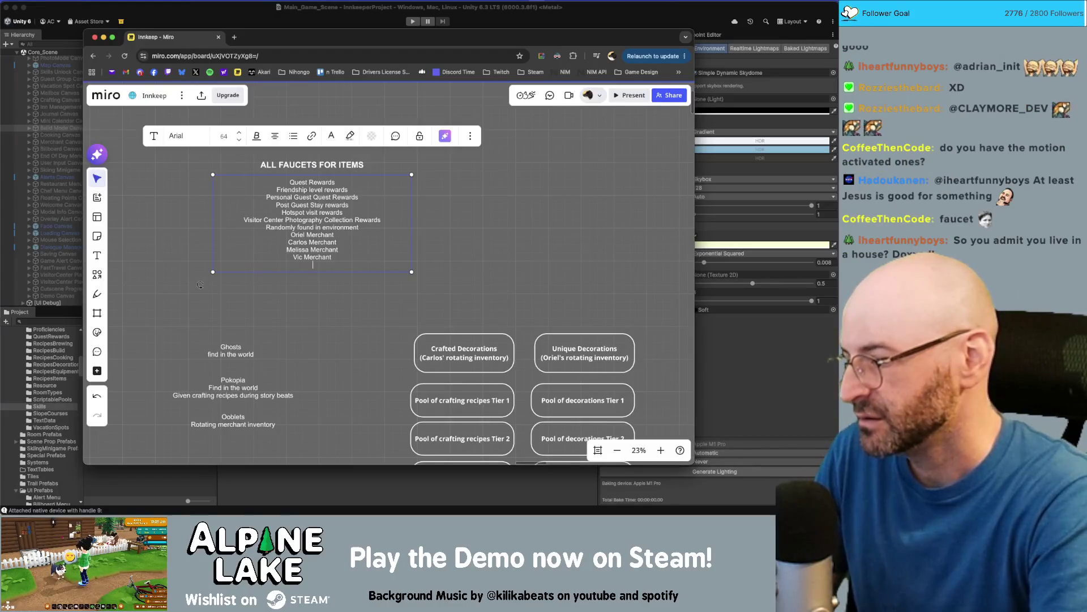
{"action": "type", "text": " Merchant"}
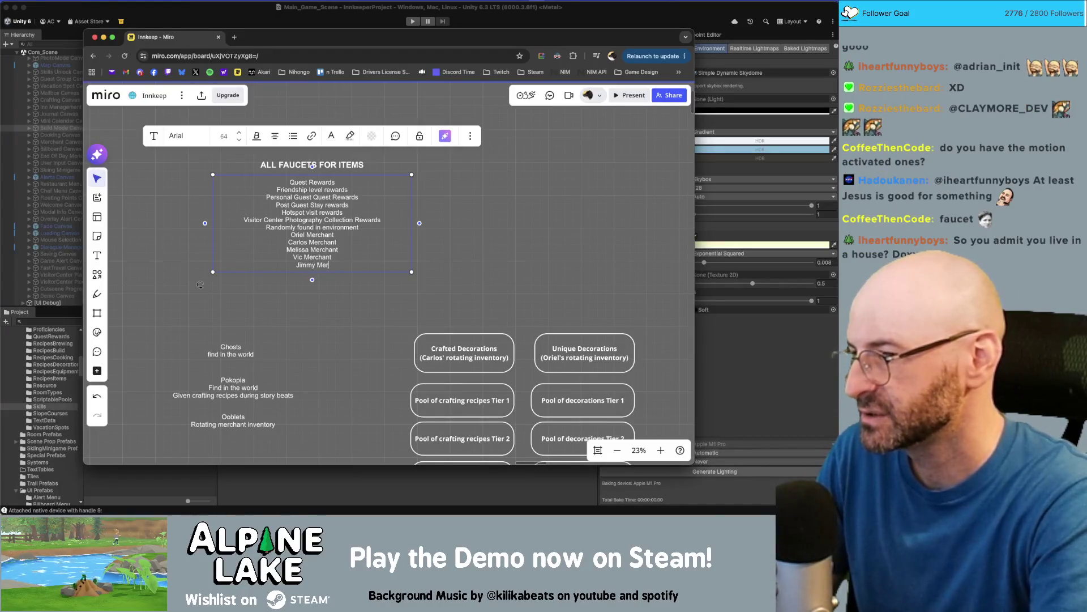
{"action": "key", "text": "Return"}
{"action": "type", "text": "Sohpie"}
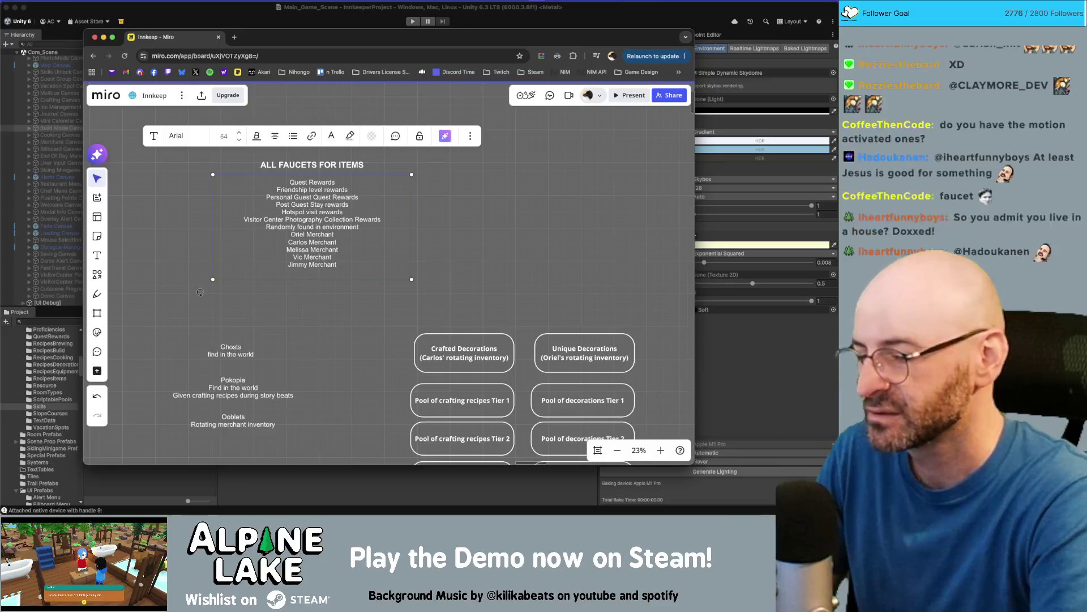
{"action": "key", "text": "BackSpace"}
{"action": "key", "text": "BackSpace"}
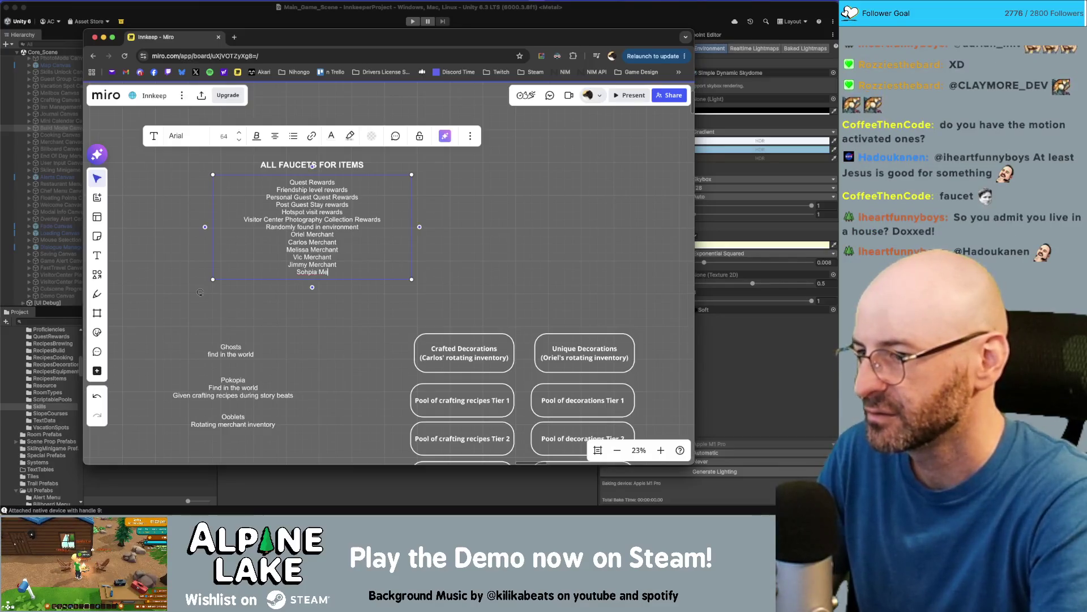
{"action": "type", "text": "ia"}
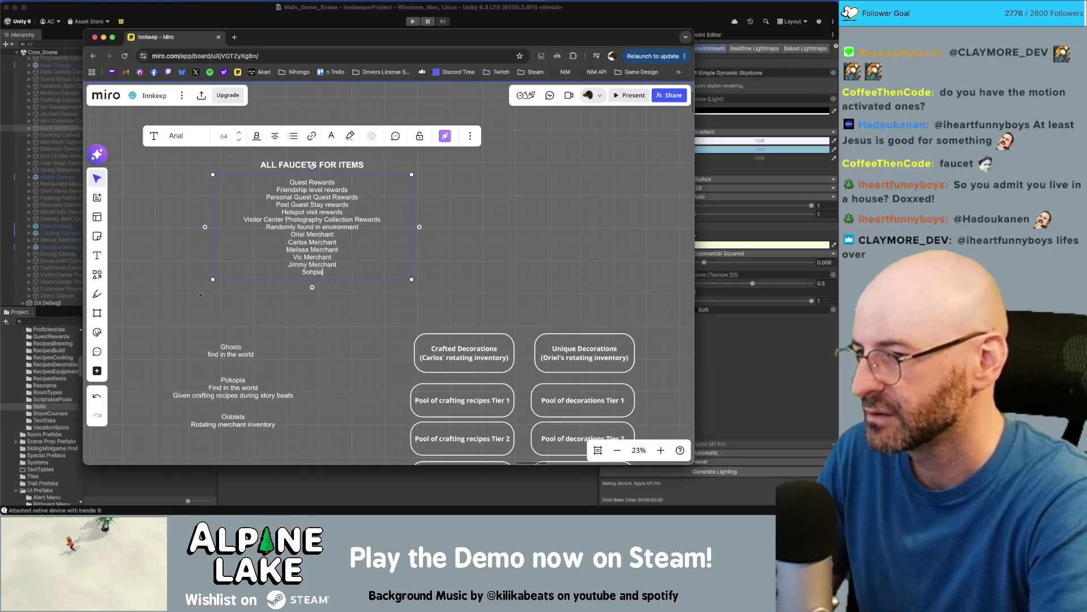
{"action": "type", "text": " Mia Merchant"}
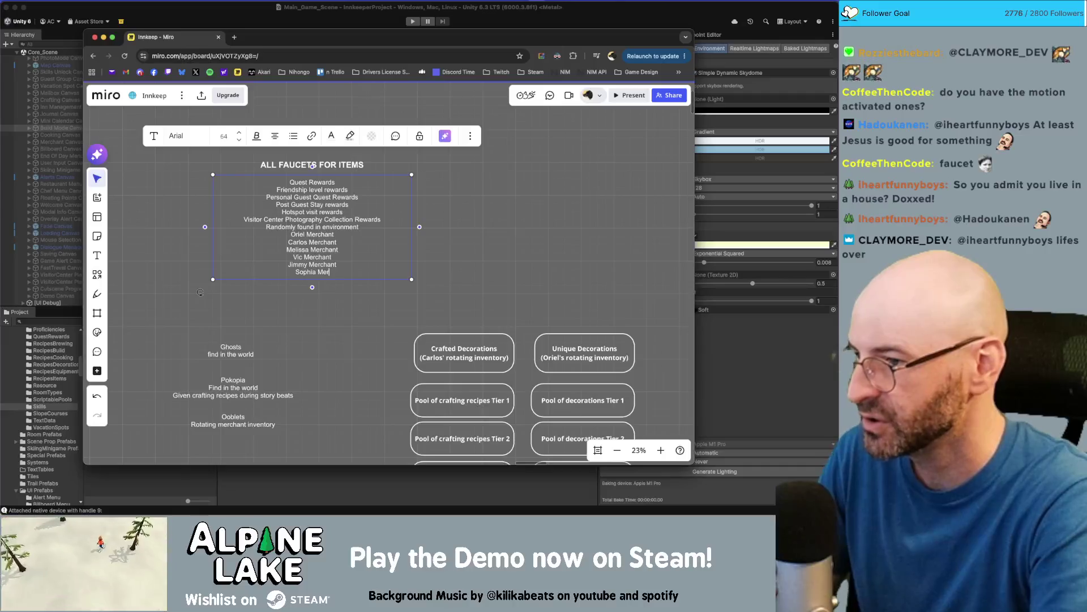
{"action": "key", "text": "Return"}
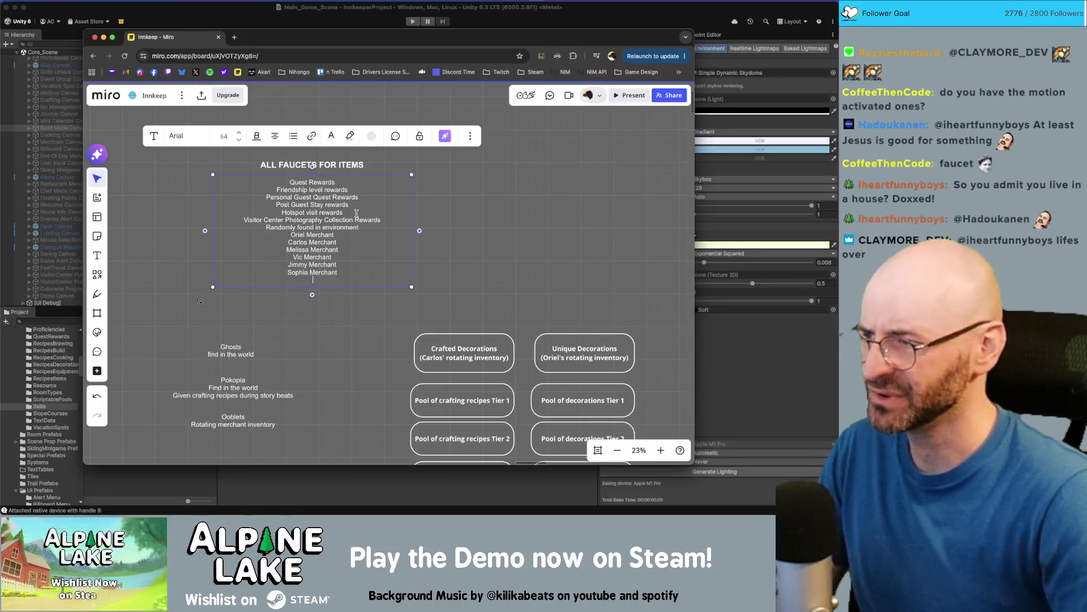
{"action": "left_click", "coordinate": [70, 176]}
{"action": "scroll", "coordinate": [69, 177], "scroll_direction": "down", "scroll_amount": 10}
Find Town_Scene_FarmersMarket in the Project, load it into the Hierarchy, and expand its NPCs
{"action": "left_click", "coordinate": [88, 320]}
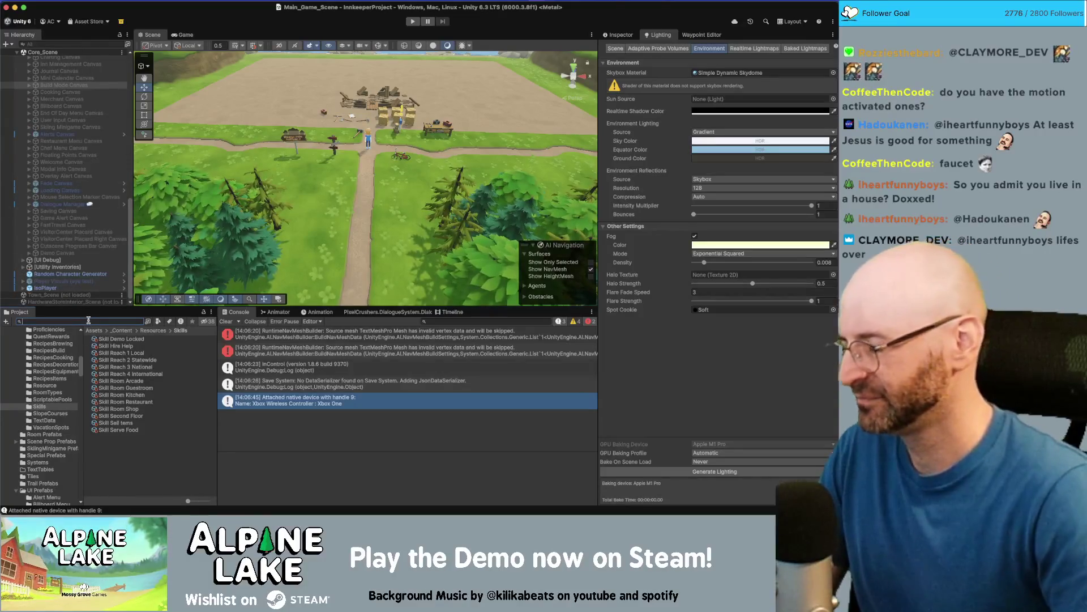
{"action": "type", "text": "farmers market"}
{"action": "left_click_drag", "start_coordinate": [106, 360], "coordinate": [73, 292]}
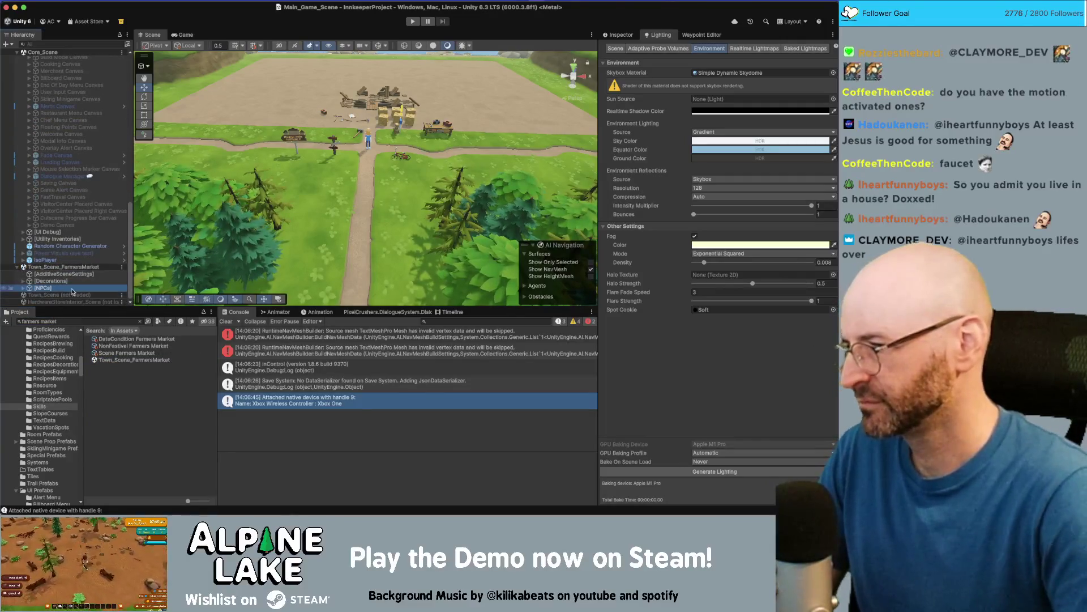
{"action": "key", "text": "Right"}
Back in Miro, start a new 'Luigi Merchant' line in the faucets list
{"action": "scroll", "coordinate": [73, 291], "scroll_direction": "down", "scroll_amount": 1}
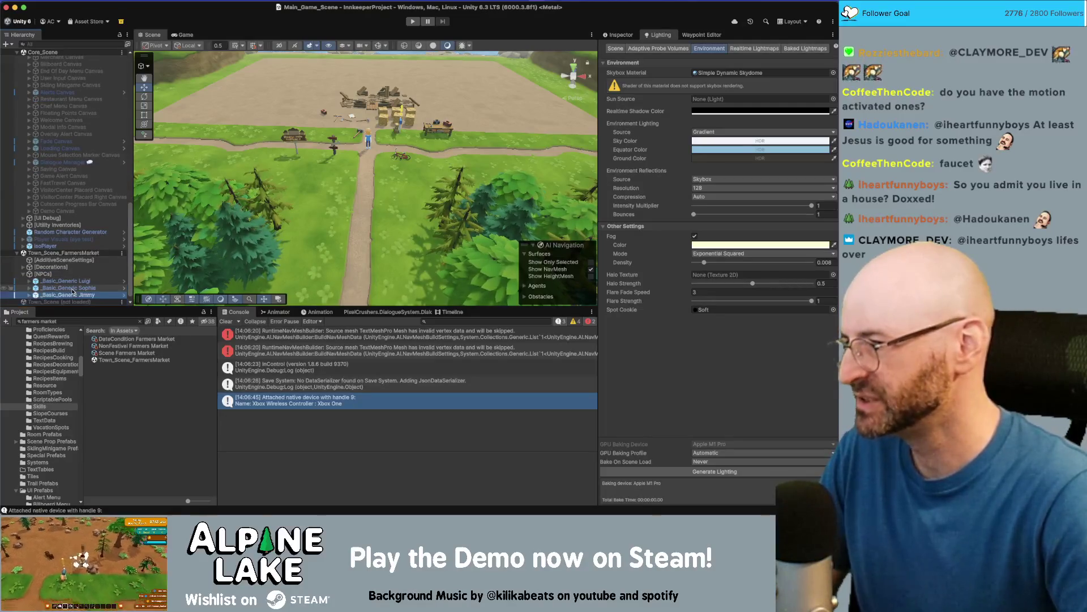
{"action": "key", "text": "super+Tab"}
{"action": "type", "text": "Lu"}
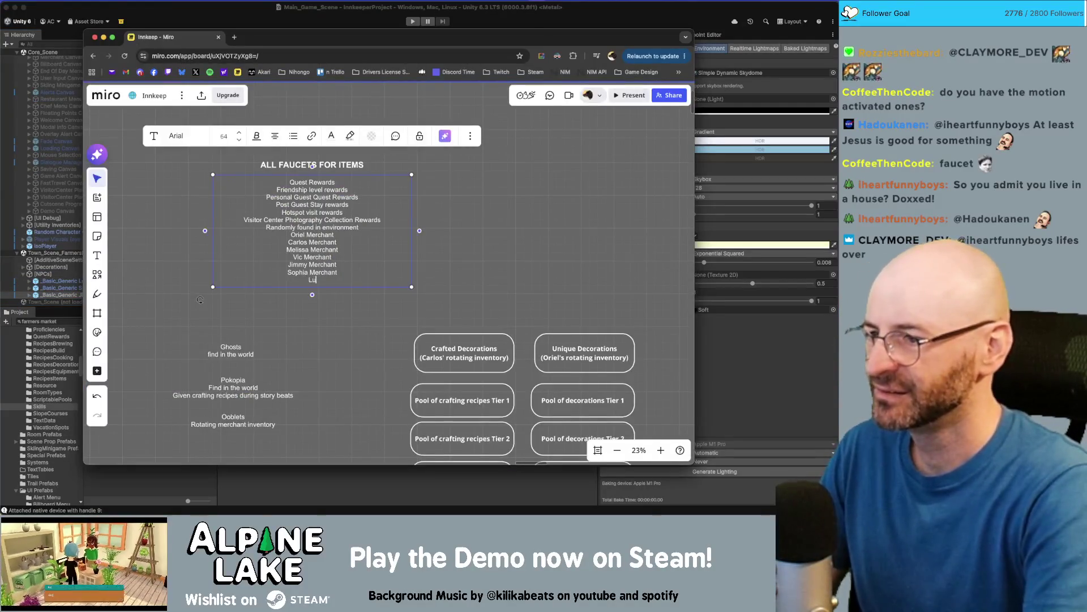
{"action": "type", "text": "igi Merchant"}
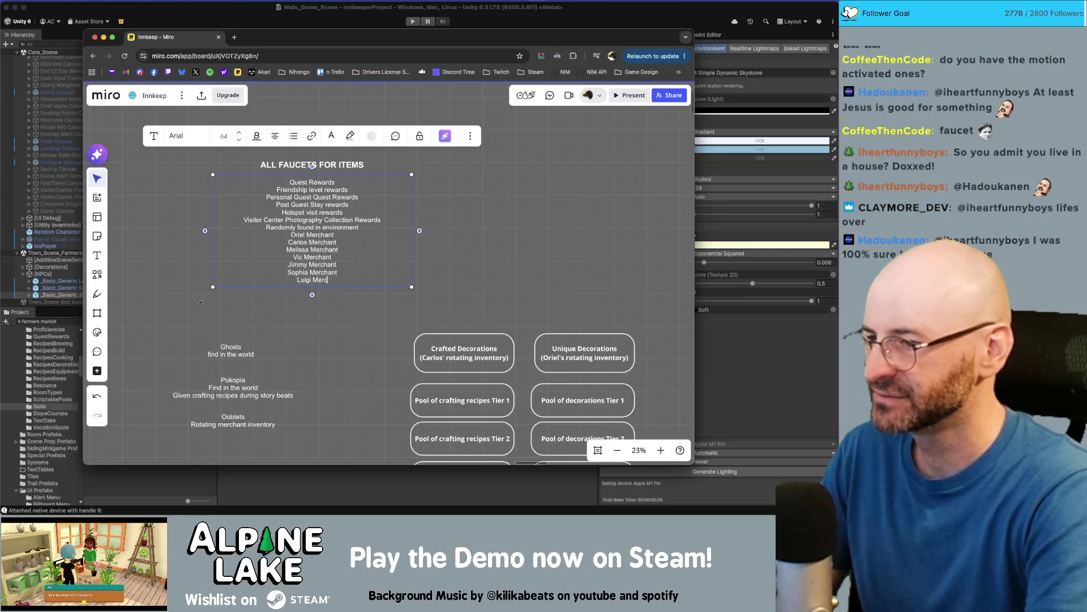
{"action": "key", "text": "Escape"}
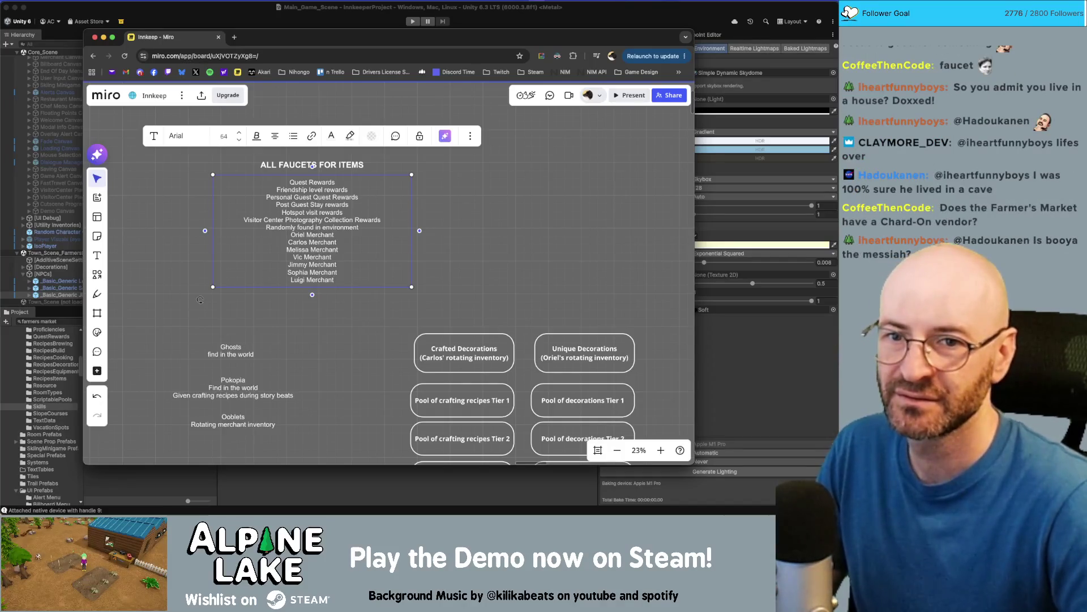
{"action": "key", "text": "super+Tab"}
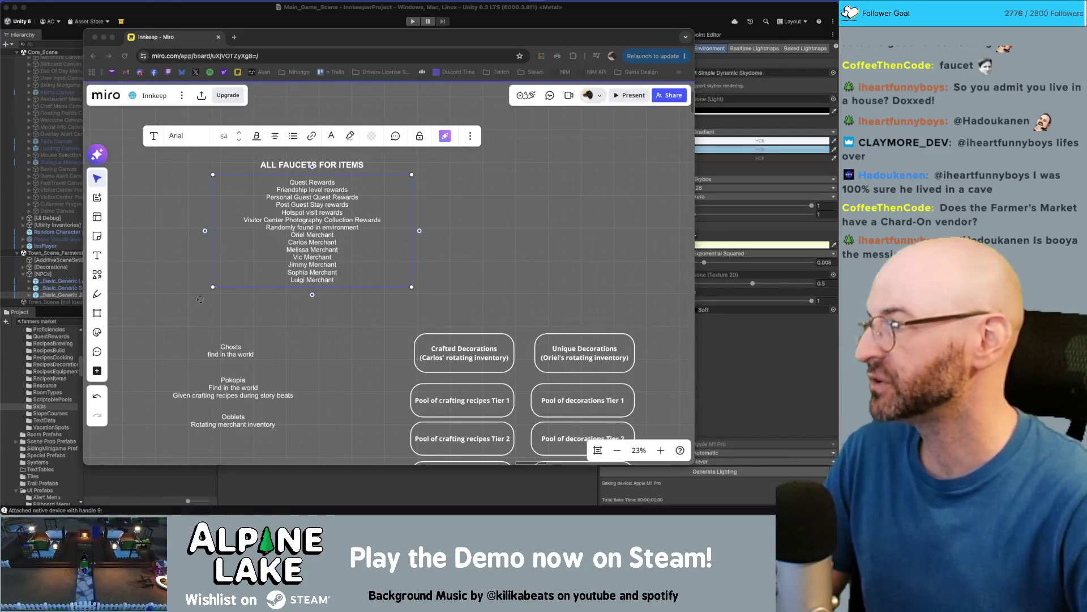
{"action": "left_click", "coordinate": [422, 216]}
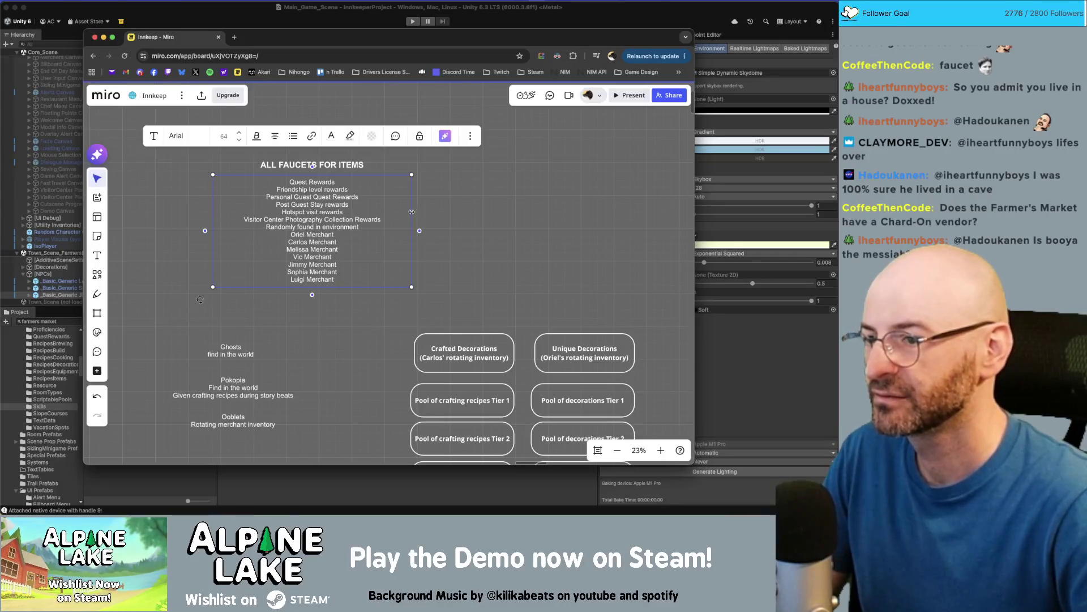
{"action": "left_click_drag", "start_coordinate": [412, 212], "coordinate": [412, 211]}
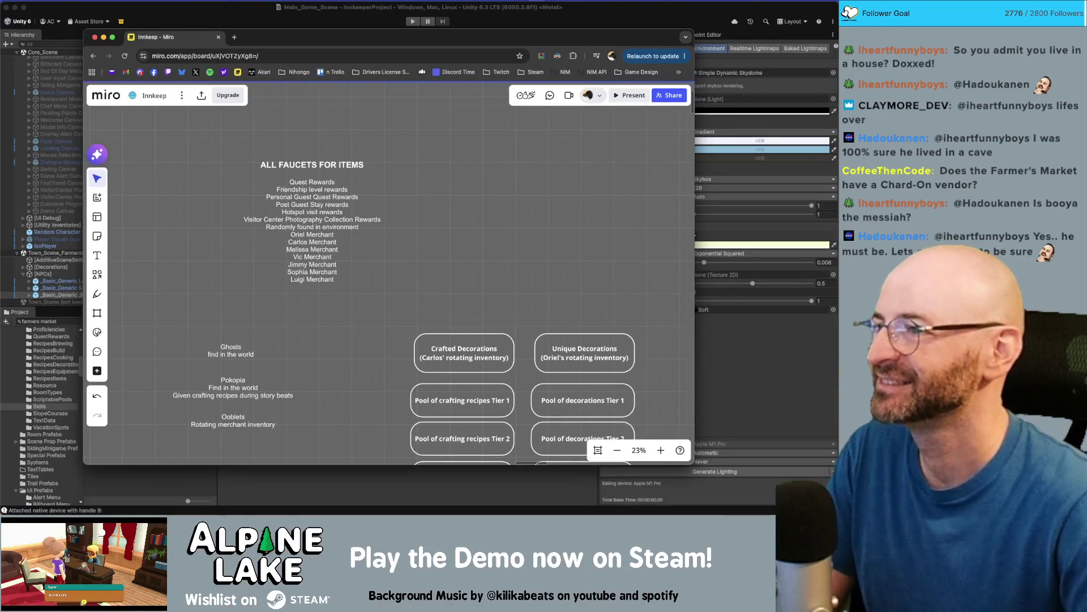
Open Daily Akari's Hard puzzle No. 494 and X out three cells beside the right-edge face block
{"action": "left_click", "coordinate": [253, 74]}
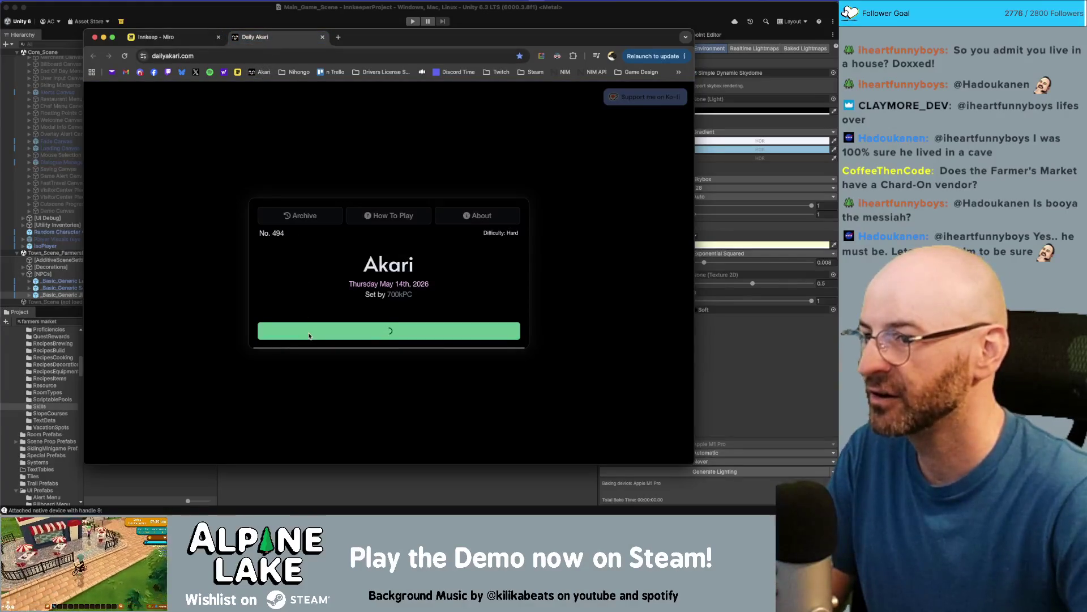
{"action": "left_click", "coordinate": [311, 333]}
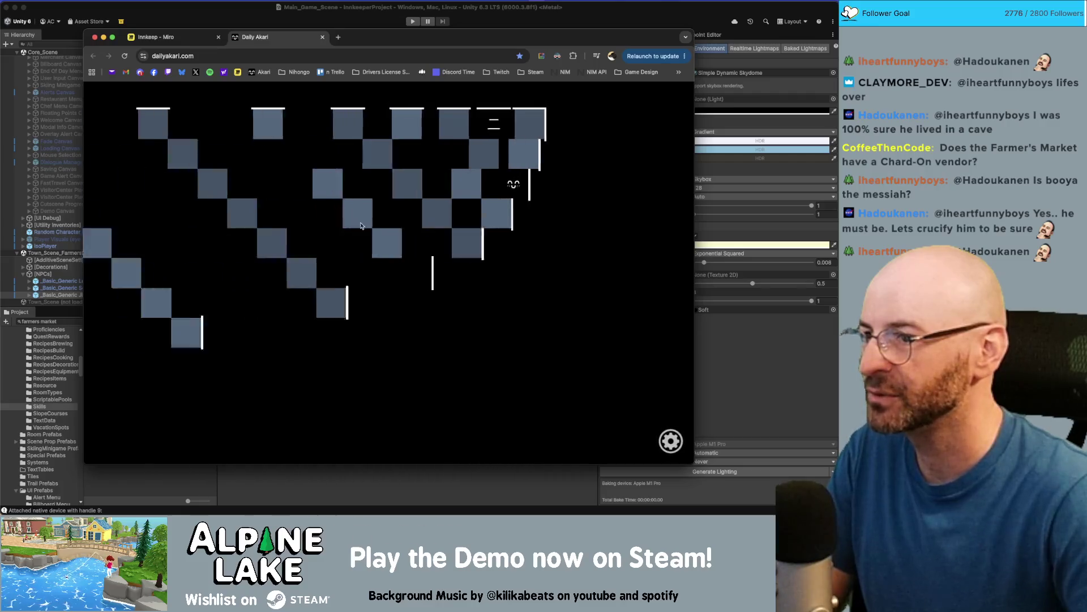
{"action": "left_click", "coordinate": [537, 154]}
{"action": "left_click", "coordinate": [507, 183]}
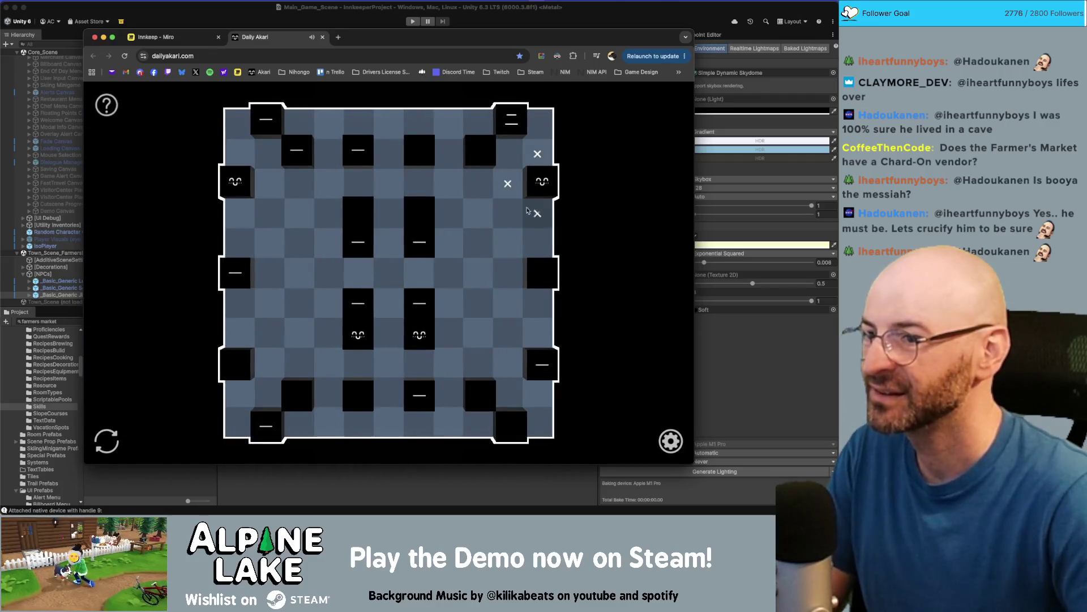
{"action": "left_click", "coordinate": [538, 212]}
Mark X cells around the top-left face block and the lower face blocks
{"action": "left_click", "coordinate": [240, 153]}
{"action": "left_click", "coordinate": [270, 184]}
{"action": "left_click", "coordinate": [240, 213]}
{"action": "left_click", "coordinate": [329, 333]}
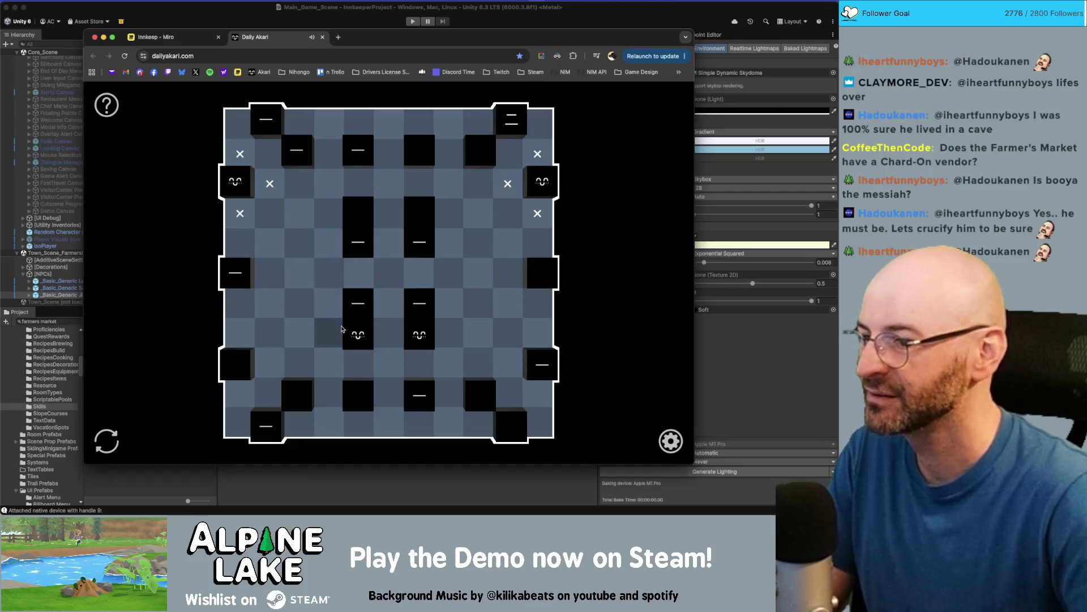
{"action": "left_click", "coordinate": [388, 333]}
{"action": "left_click", "coordinate": [357, 362]}
{"action": "left_click", "coordinate": [448, 332]}
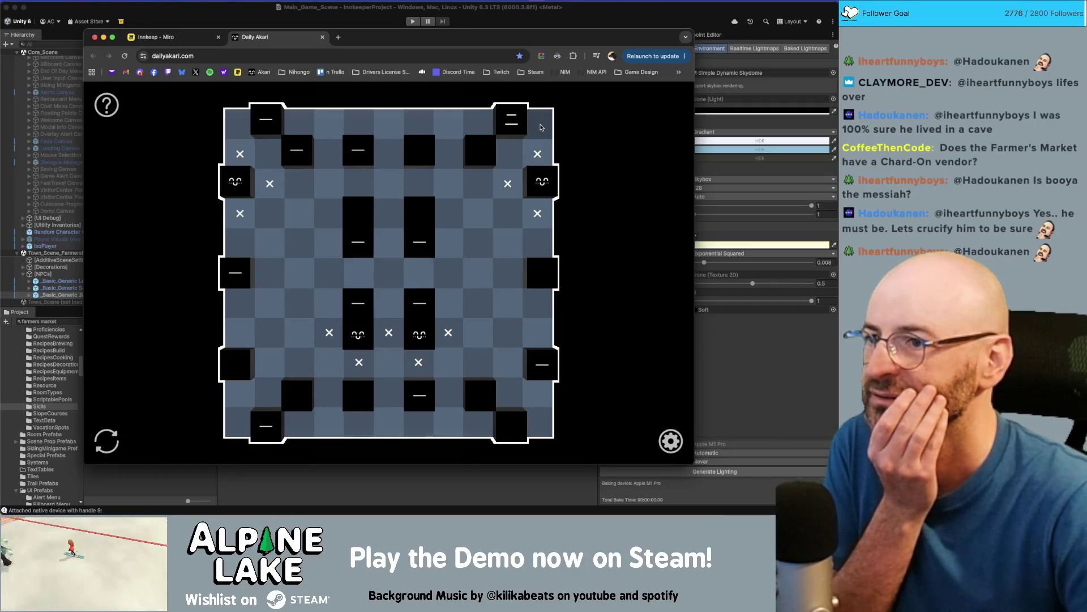
Place bulbs in both top corners and X out central cells and a bottom-row cell
{"action": "left_click", "coordinate": [539, 125]}
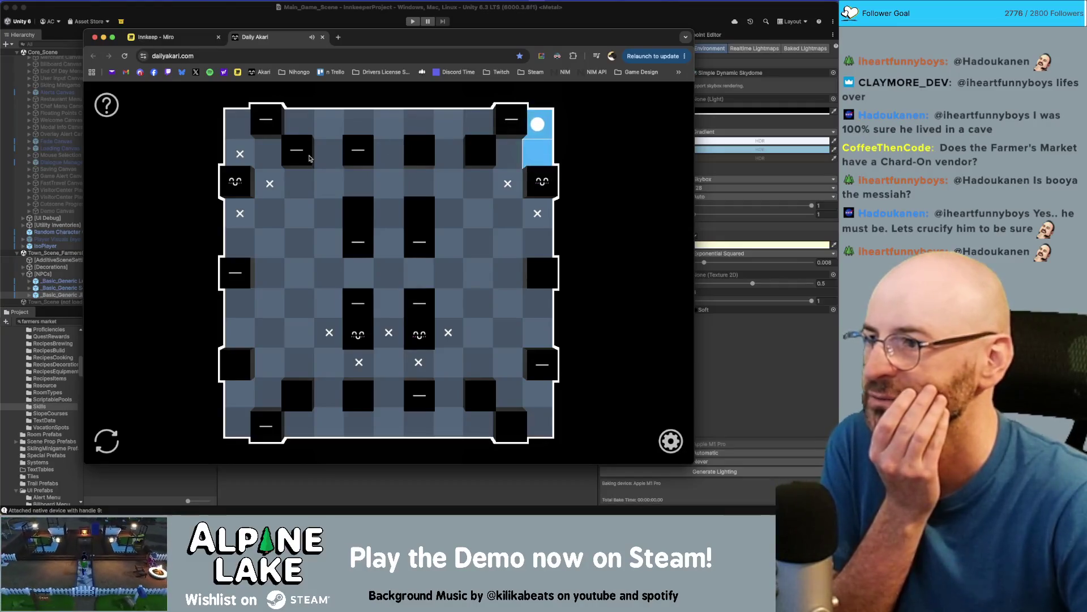
{"action": "left_click", "coordinate": [241, 126]}
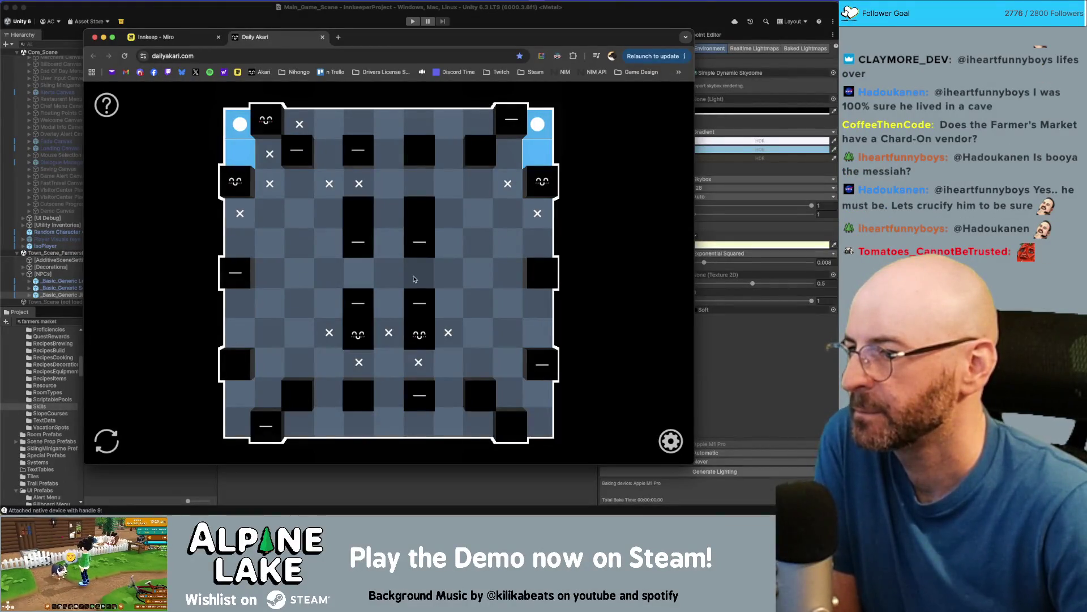
{"action": "right_click", "coordinate": [416, 275]}
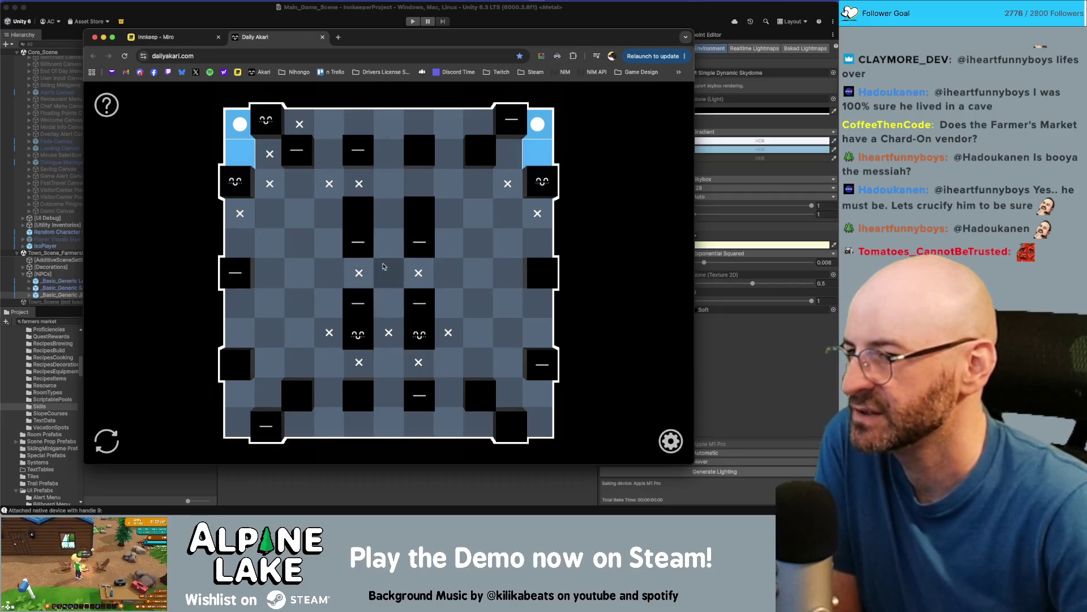
{"action": "right_click", "coordinate": [390, 274]}
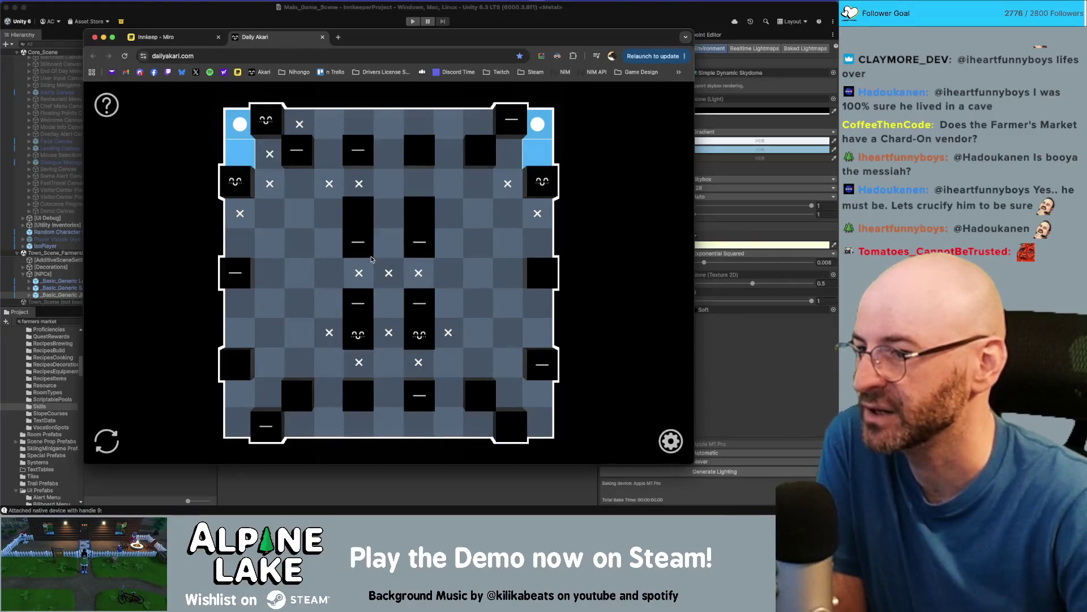
{"action": "mouse_move", "coordinate": [388, 272]}
{"action": "left_mouse_down"}
{"action": "mouse_move", "coordinate": [388, 124]}
{"action": "mouse_move", "coordinate": [396, 429]}
{"action": "left_mouse_up"}
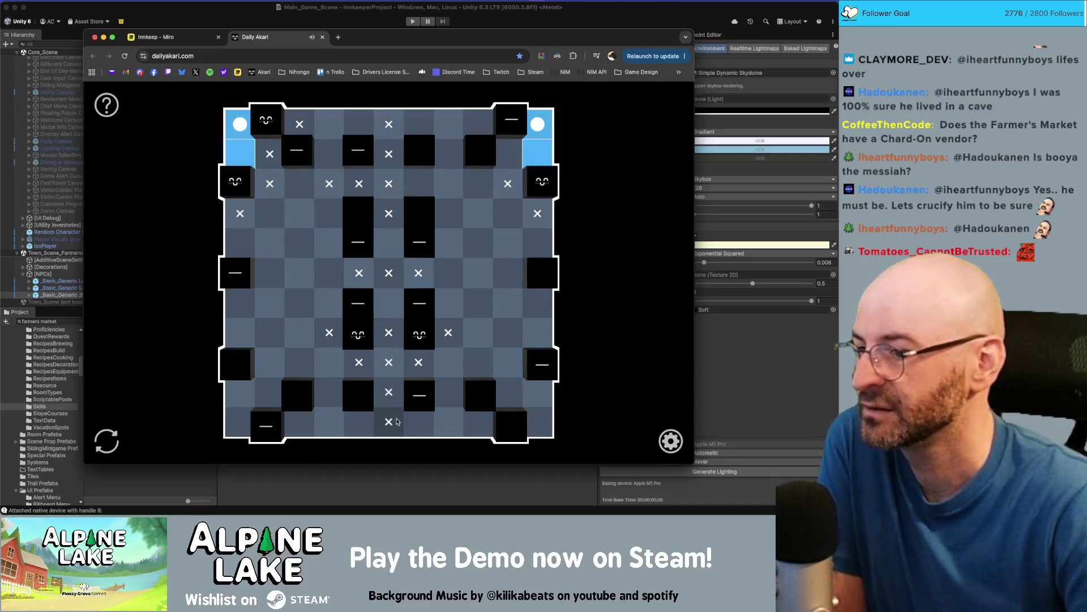
{"action": "left_click", "coordinate": [448, 421]}
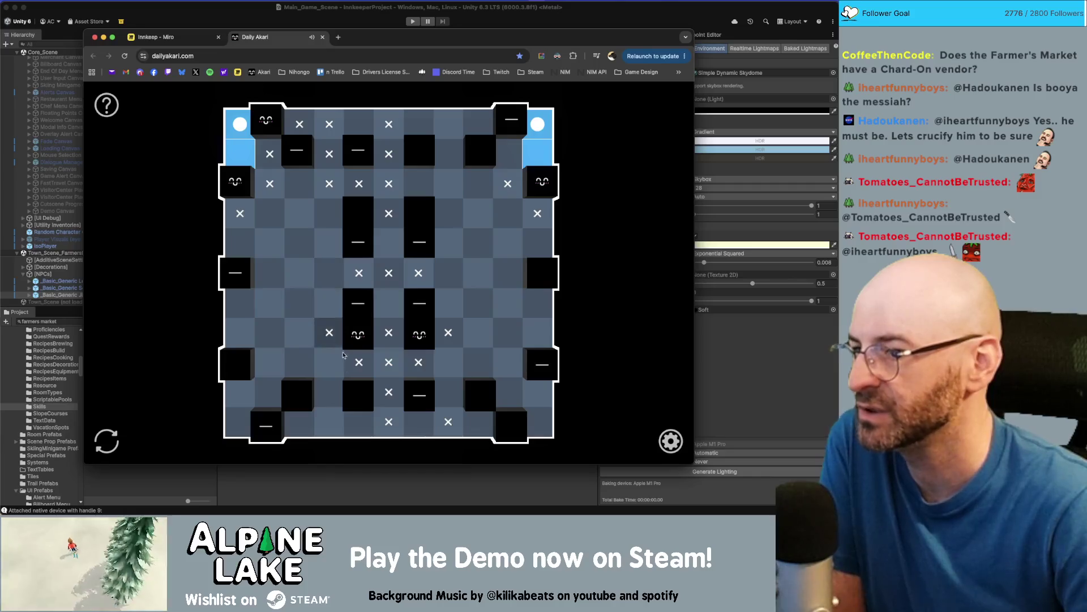
Place bulbs at row 3 column 3, top row column 5, row 2 column 9, and bottom-row middle
{"action": "left_click", "coordinate": [304, 183]}
{"action": "left_click", "coordinate": [359, 122]}
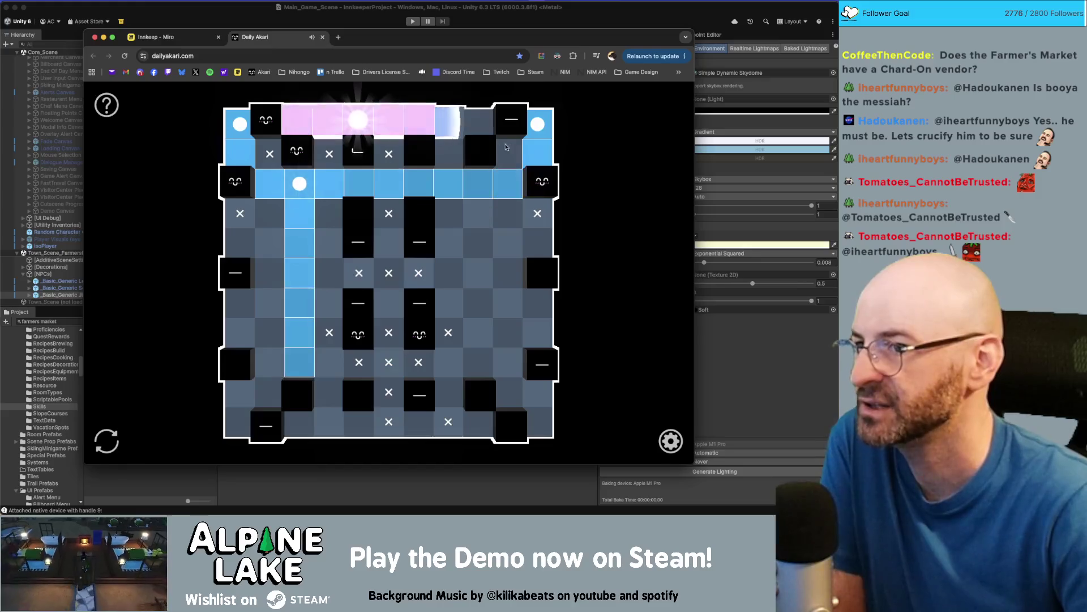
{"action": "left_click", "coordinate": [511, 152]}
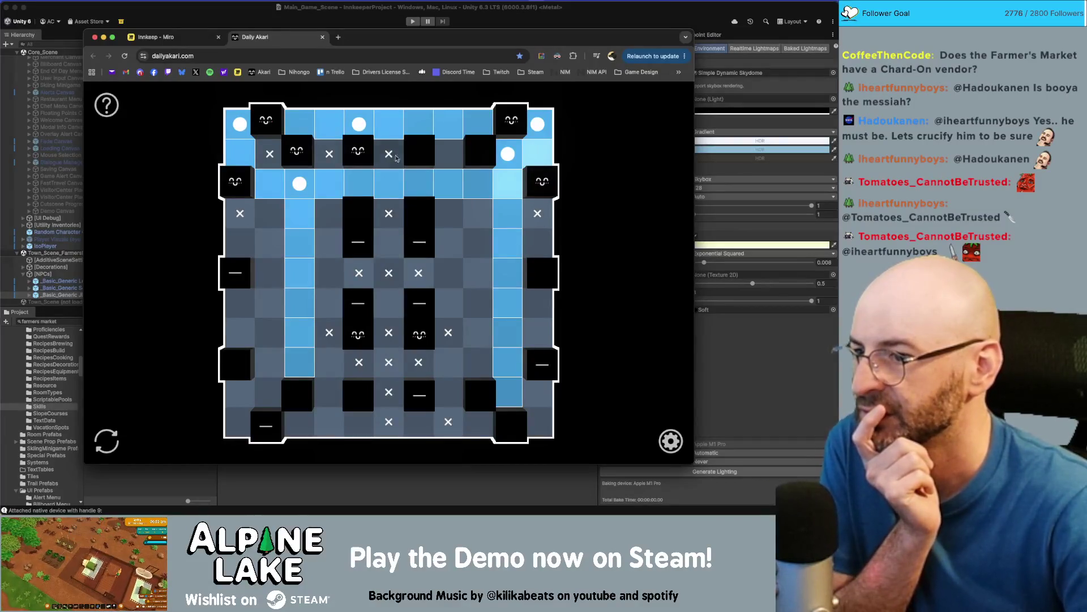
{"action": "left_click", "coordinate": [418, 421]}
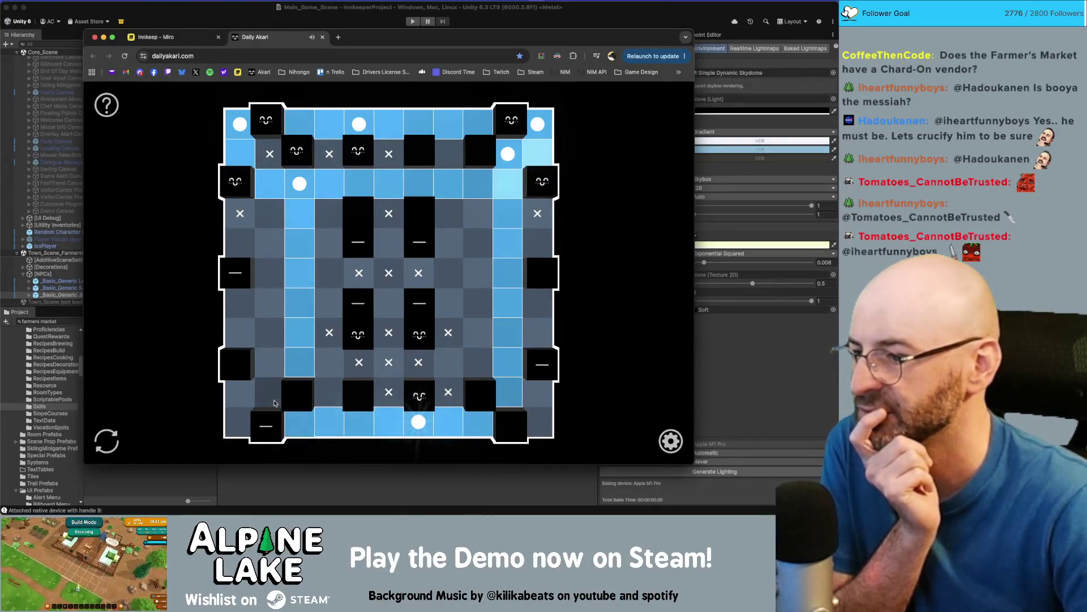
Place a bulb in the bottom-left corner and X out cells beside it and right of centre
{"action": "left_click", "coordinate": [240, 422]}
{"action": "left_click", "coordinate": [270, 392]}
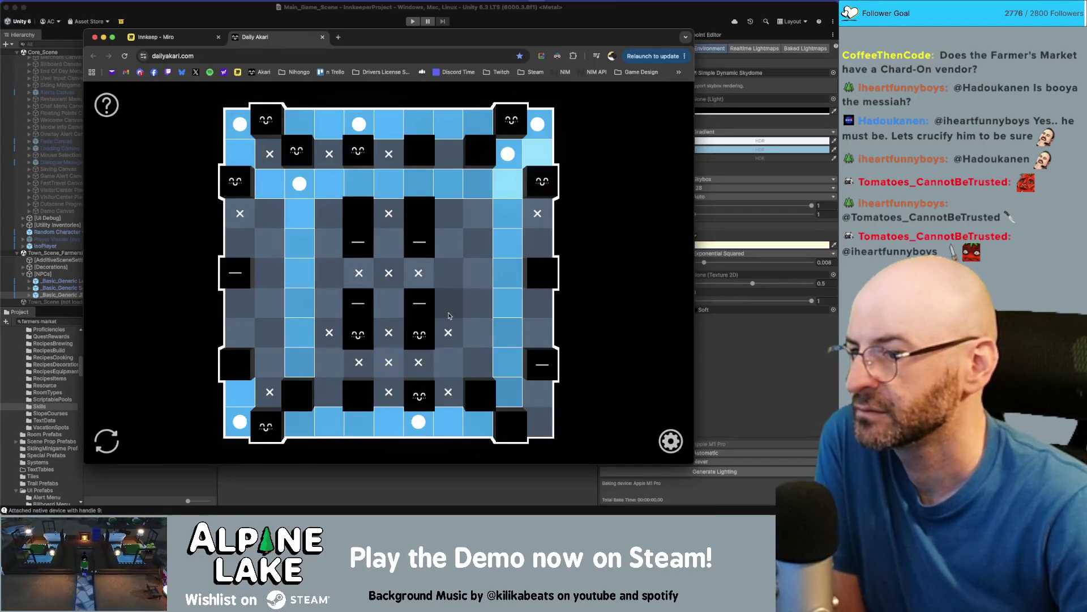
{"action": "left_click", "coordinate": [449, 216]}
{"action": "left_click", "coordinate": [452, 141]}
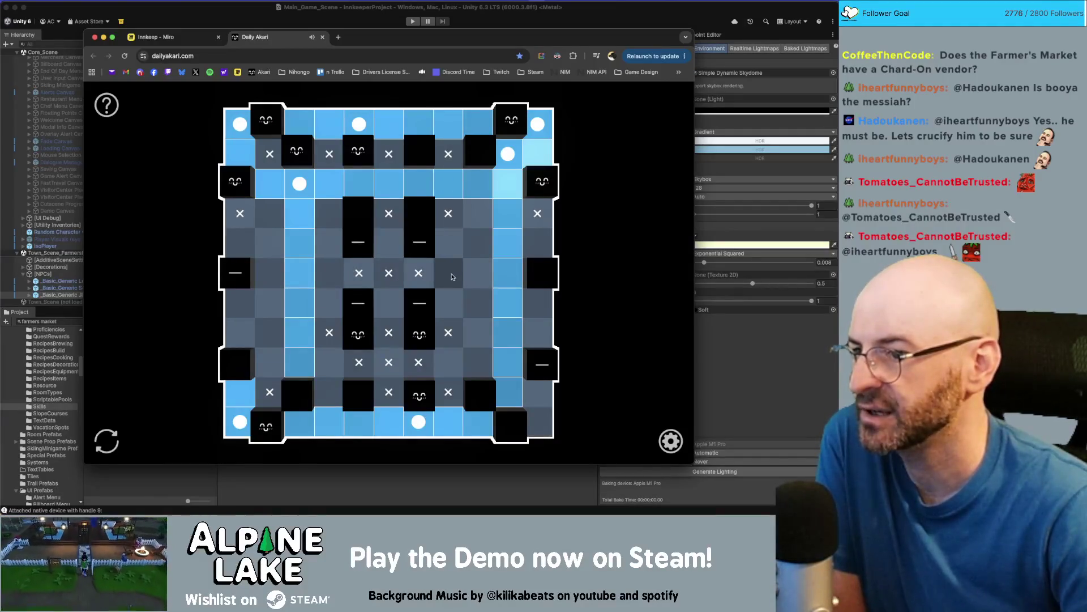
{"action": "left_click", "coordinate": [449, 362]}
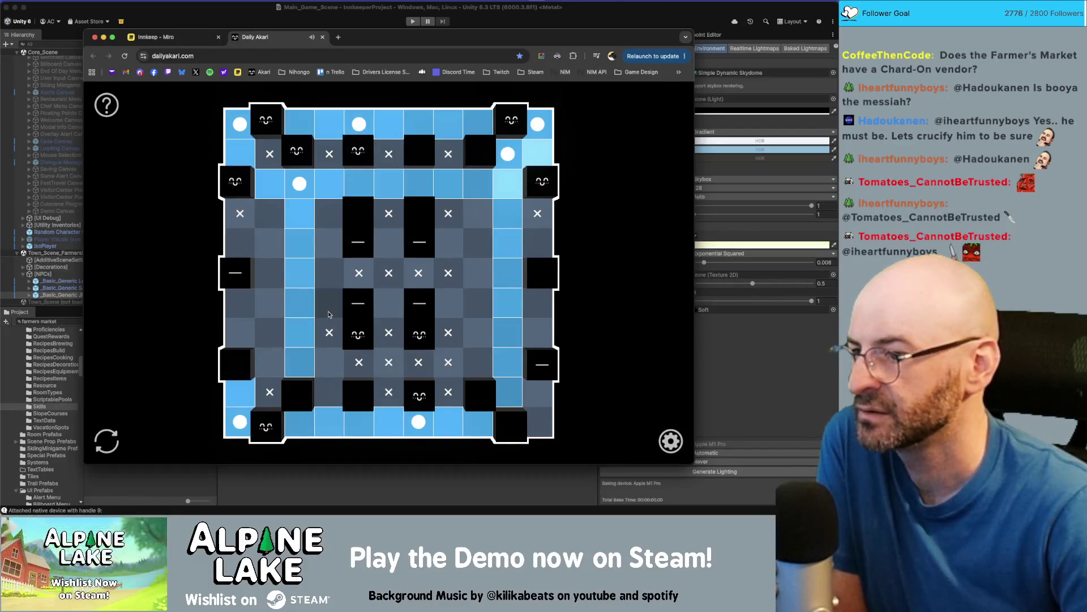
Mark X down the left-of-centre column and on one more cell right of centre
{"action": "left_click", "coordinate": [332, 274]}
{"action": "left_click", "coordinate": [329, 214]}
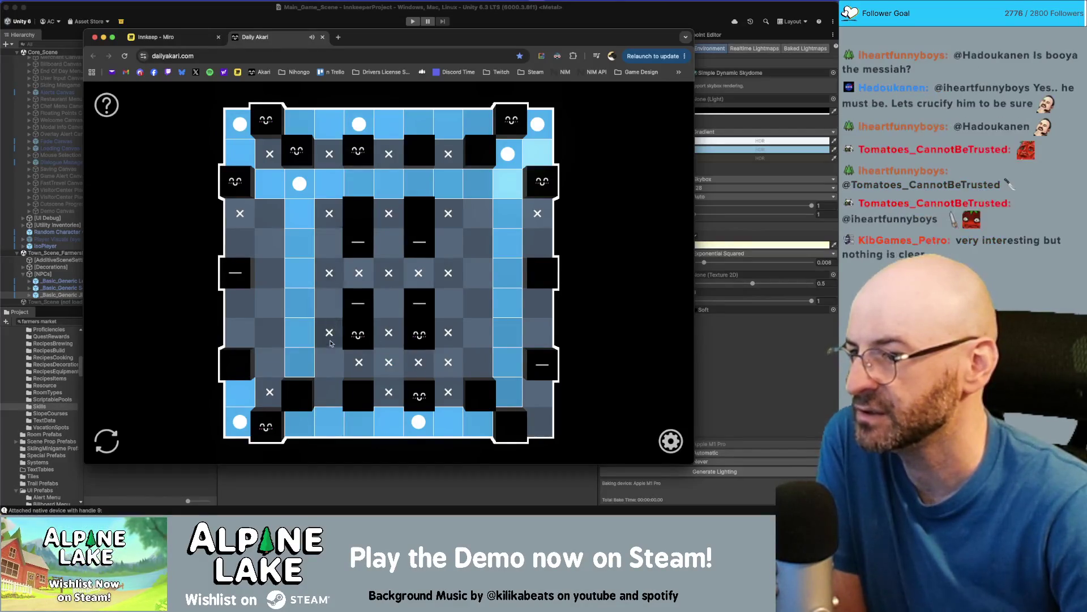
{"action": "left_click", "coordinate": [329, 362]}
{"action": "left_click", "coordinate": [329, 392]}
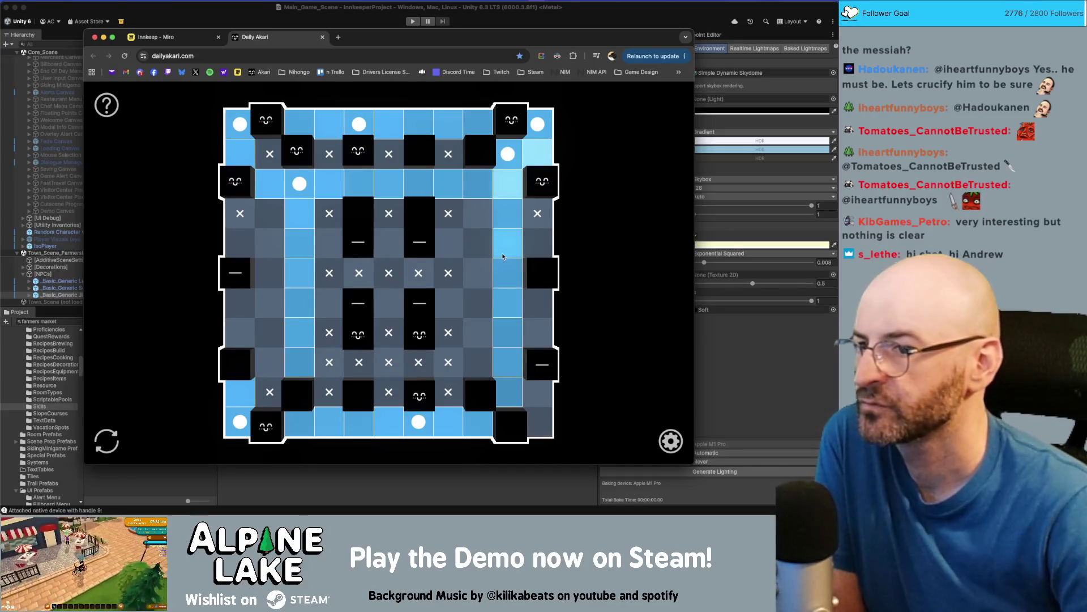
{"action": "left_click", "coordinate": [481, 245]}
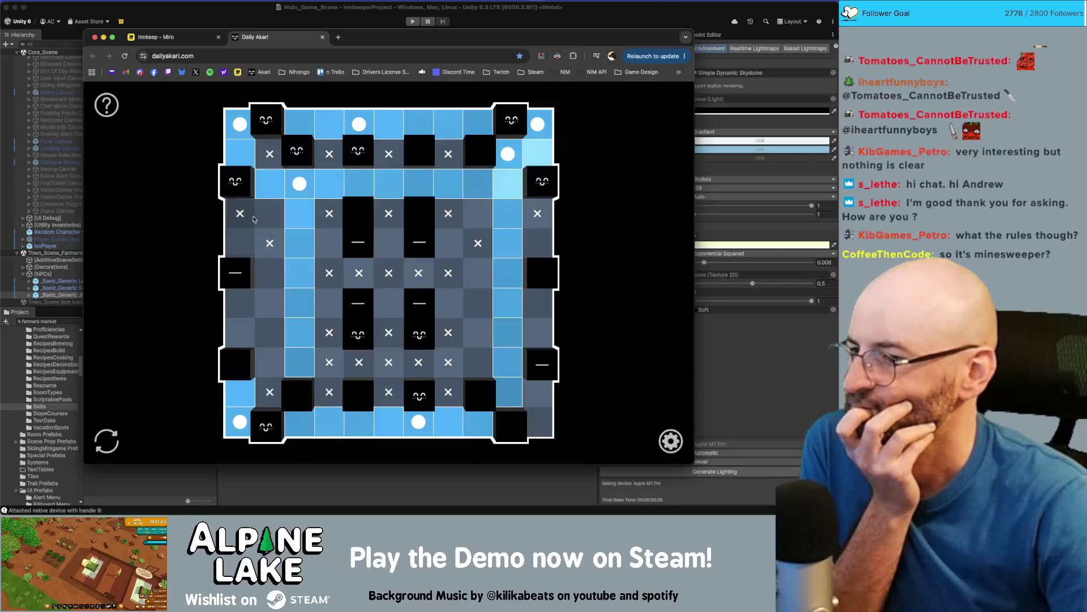
Place bulbs across the fifth row and on both sides of the central numbered block
{"action": "left_click", "coordinate": [240, 245]}
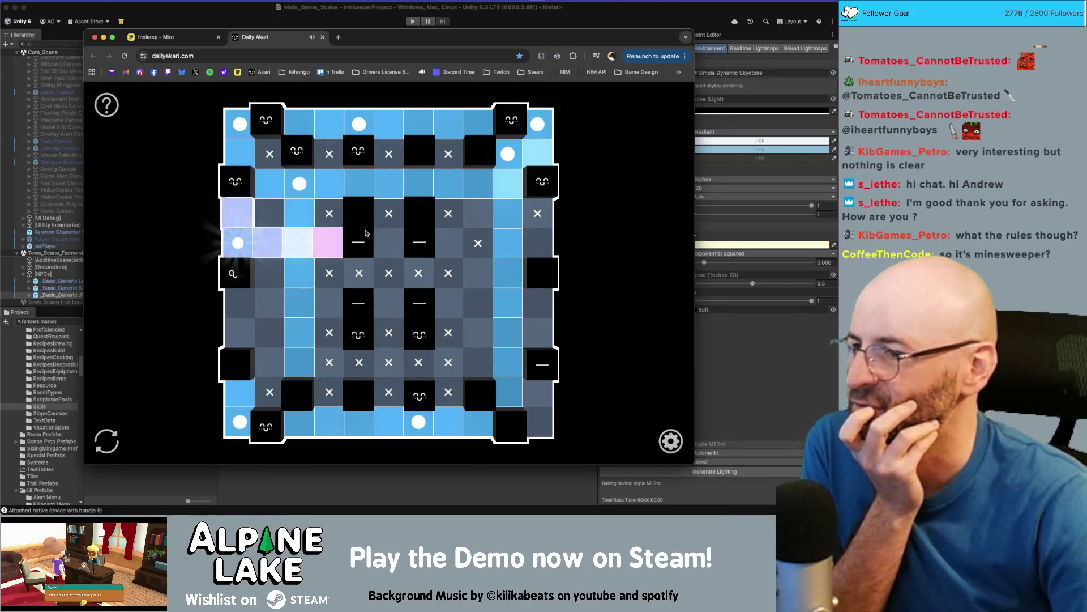
{"action": "left_click", "coordinate": [389, 243]}
{"action": "left_click", "coordinate": [541, 246]}
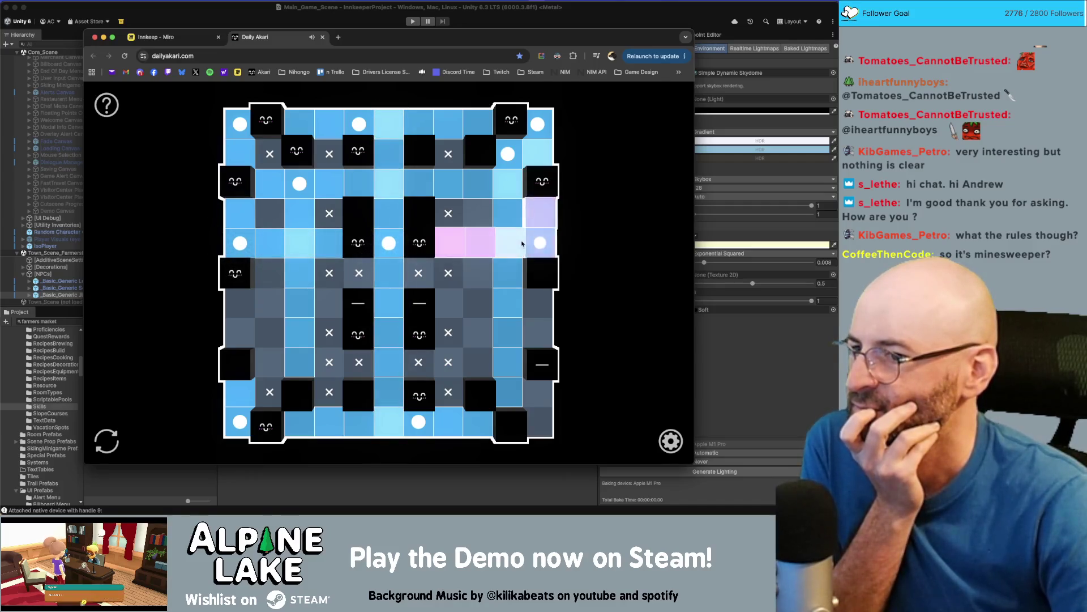
{"action": "left_click", "coordinate": [448, 303]}
{"action": "left_click", "coordinate": [327, 297]}
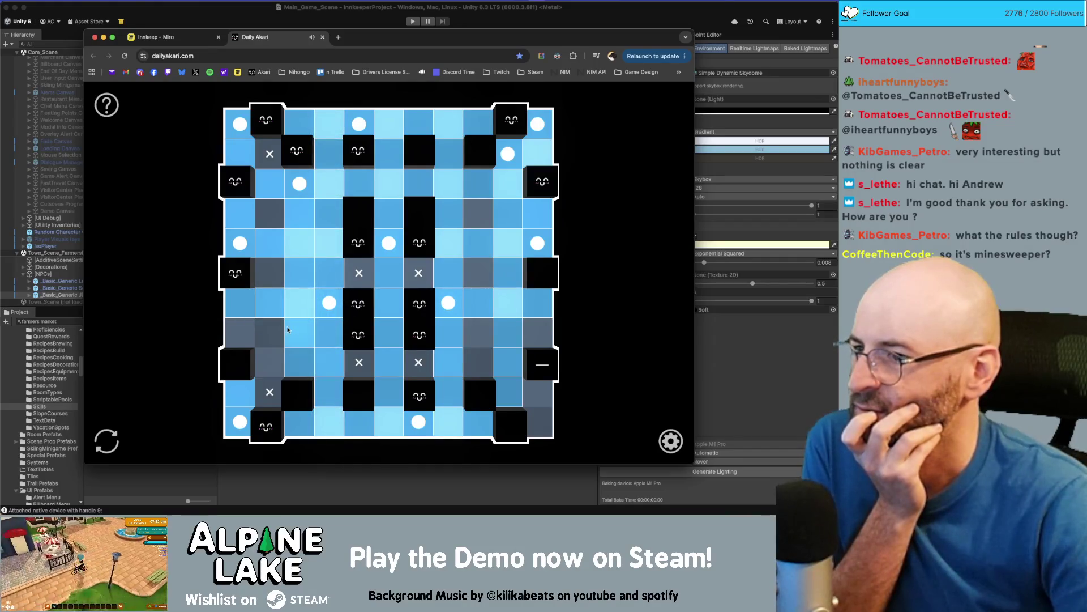
Place the remaining bulbs to light the whole grid, then copy the share message
{"action": "left_click", "coordinate": [273, 362]}
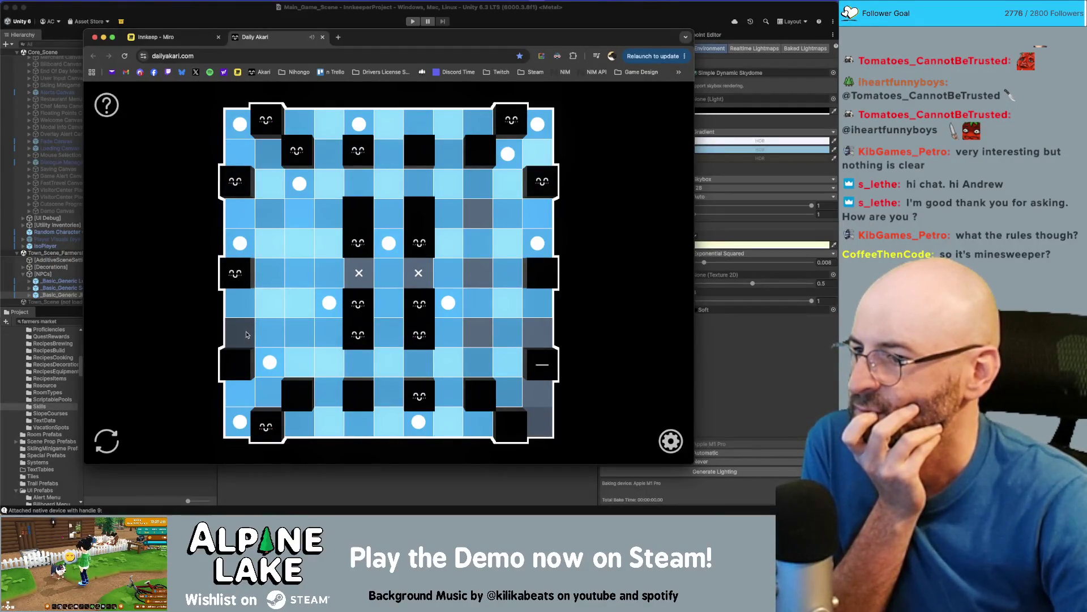
{"action": "left_click", "coordinate": [478, 273]}
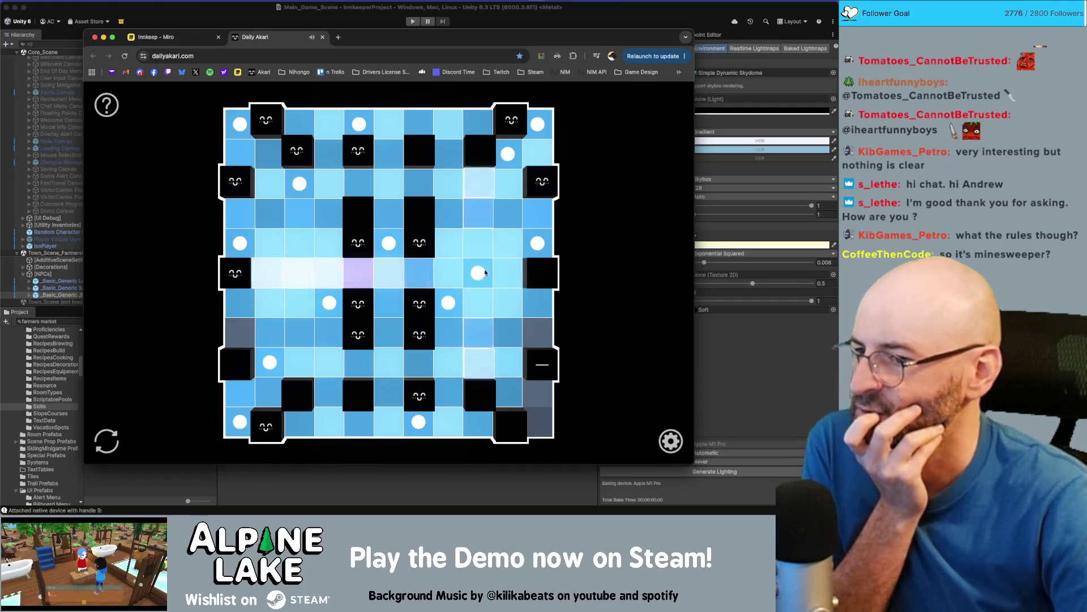
{"action": "left_click", "coordinate": [240, 332]}
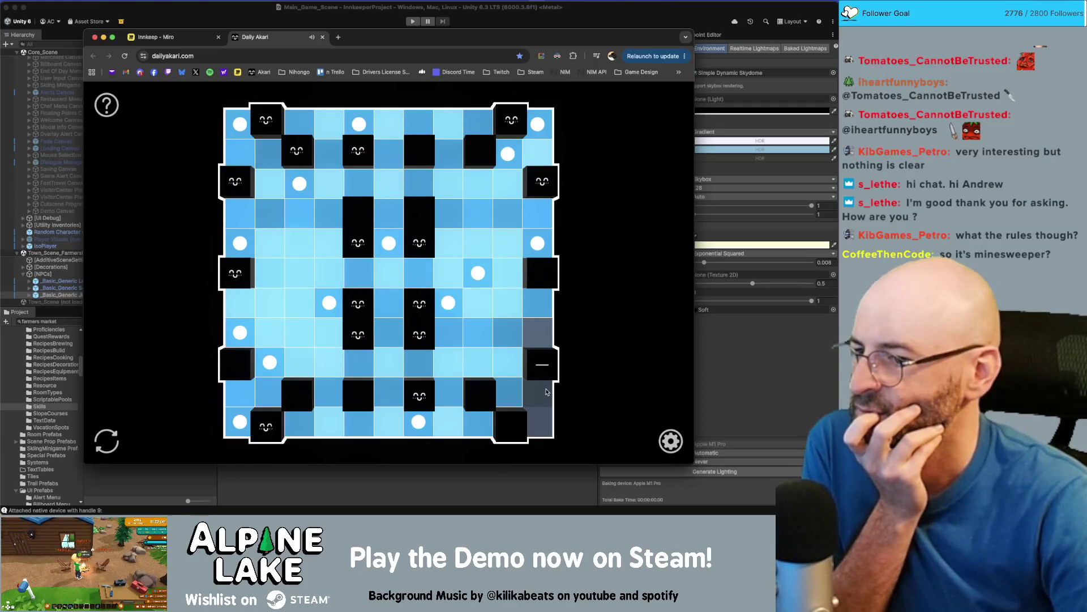
{"action": "left_click", "coordinate": [538, 332]}
{"action": "left_click", "coordinate": [538, 422]}
{"action": "left_click", "coordinate": [670, 105]}
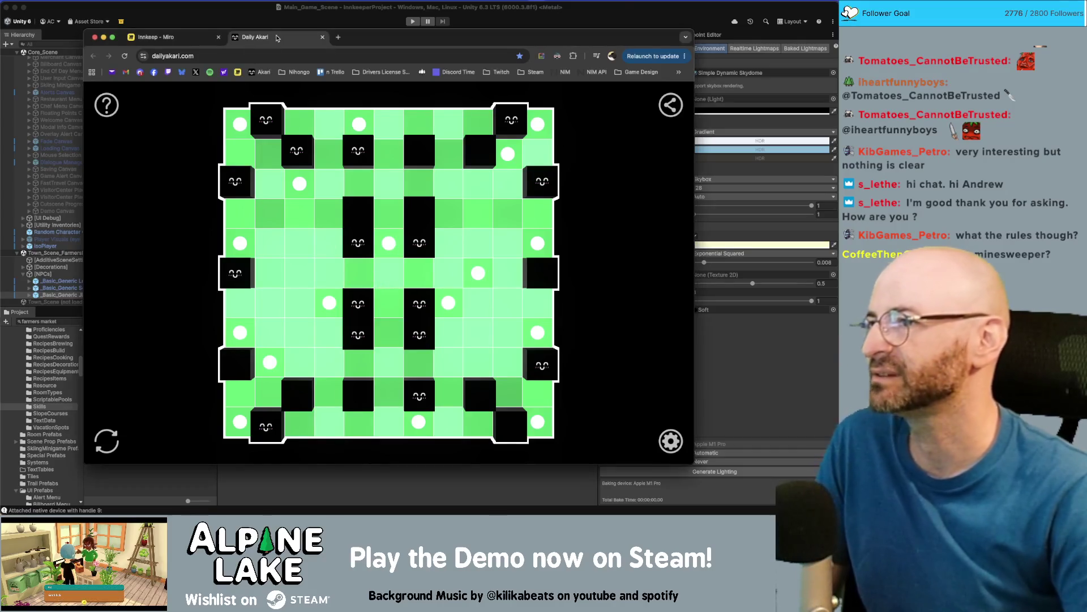
Close the Daily Akari tab to return to the Innkeep Miro board
{"action": "left_click", "coordinate": [322, 37]}
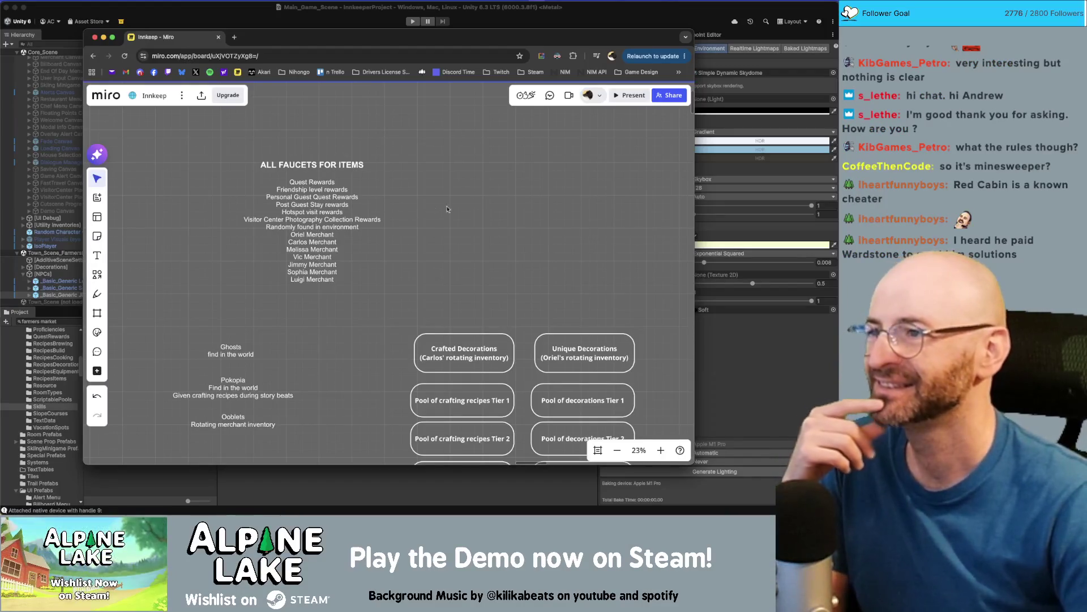
Adjust the board view, then drag the ALL FAUCETS FOR ITEMS text block upward
{"action": "left_click", "coordinate": [435, 193]}
{"action": "left_click", "coordinate": [484, 209]}
{"action": "left_click_drag", "start_coordinate": [448, 211], "coordinate": [471, 234]}
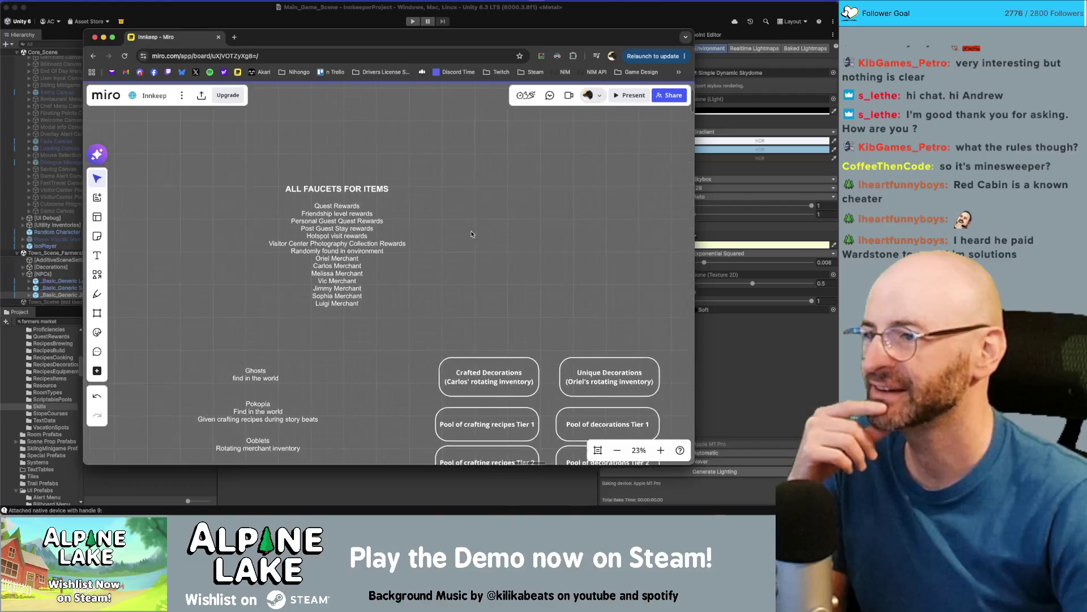
{"action": "scroll", "coordinate": [527, 243], "scroll_direction": "up", "scroll_amount": 3}
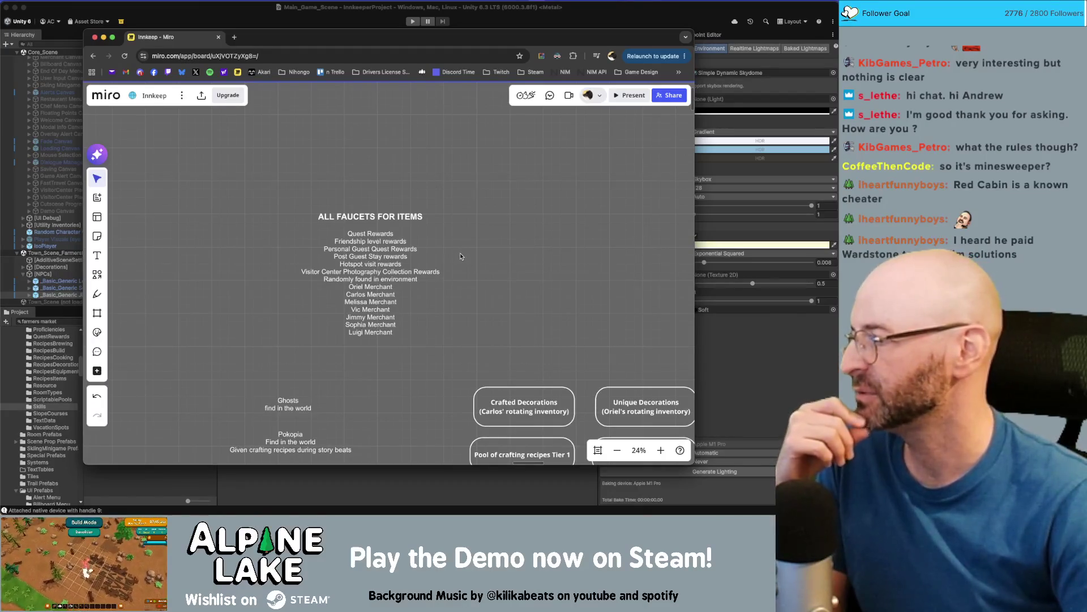
{"action": "left_click_drag", "start_coordinate": [382, 287], "coordinate": [383, 242]}
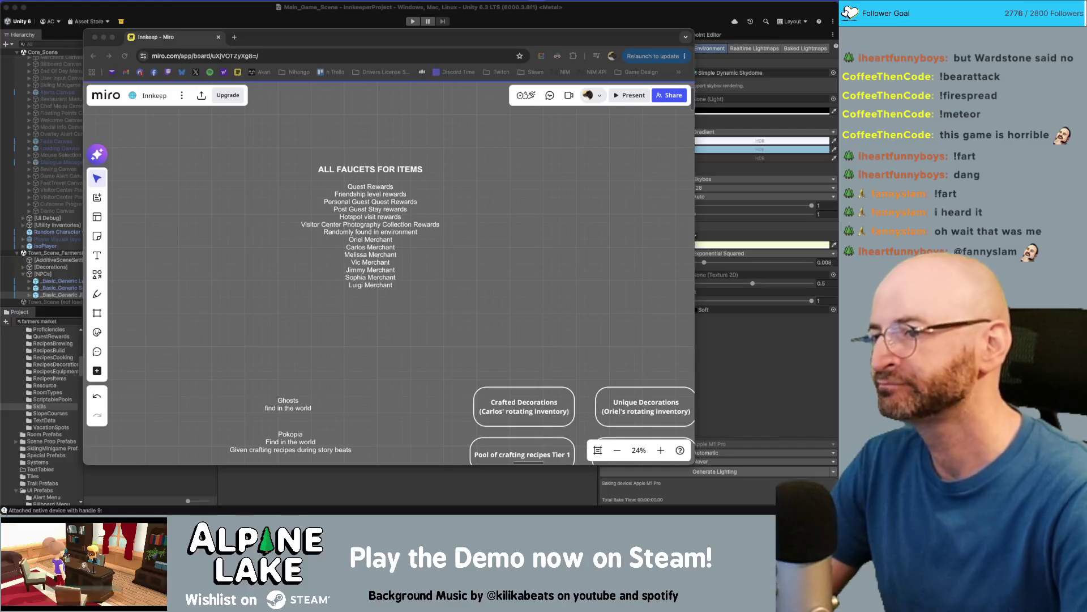
Focus the Miro board, scroll up, and enter editing mode on the faucets list text
{"action": "left_click", "coordinate": [489, 262]}
{"action": "scroll", "coordinate": [388, 216], "scroll_direction": "up", "scroll_amount": 5}
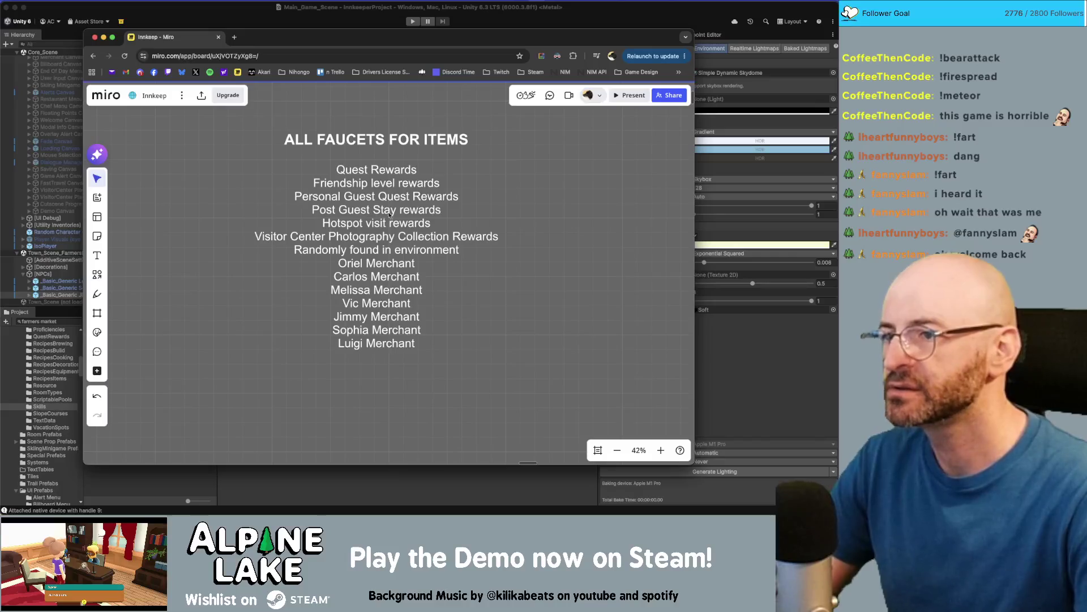
{"action": "scroll", "coordinate": [388, 215], "scroll_direction": "up", "scroll_amount": 3}
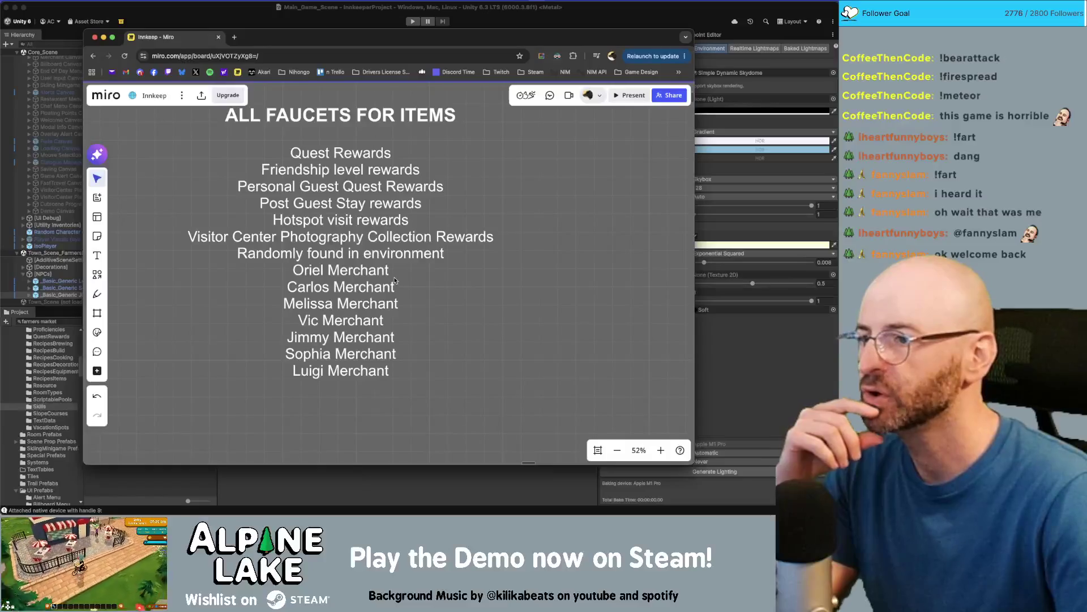
{"action": "double_click", "coordinate": [340, 153]}
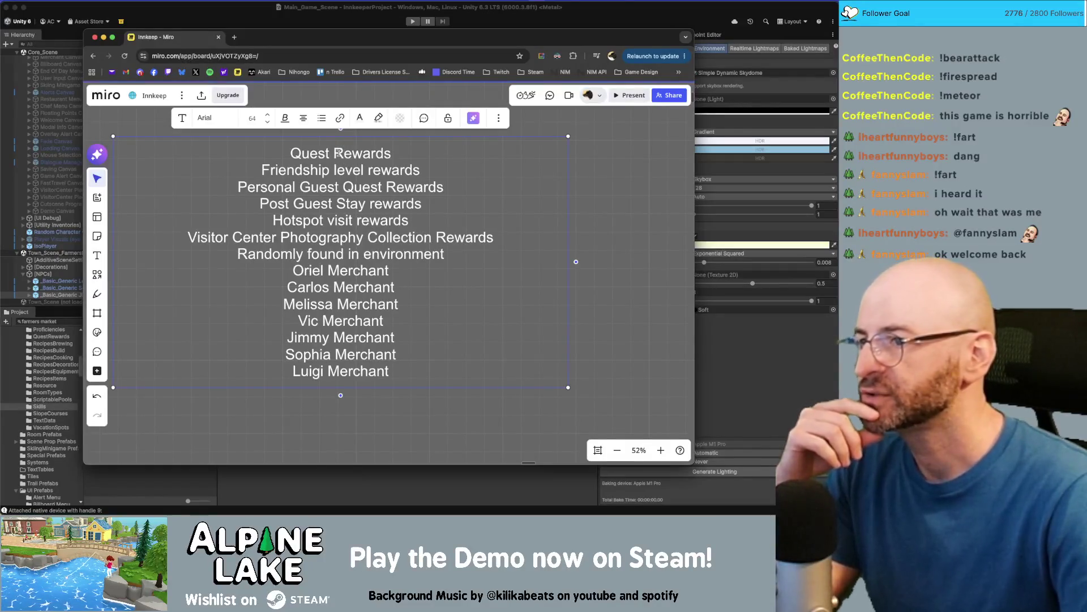
{"action": "left_click", "coordinate": [342, 187]}
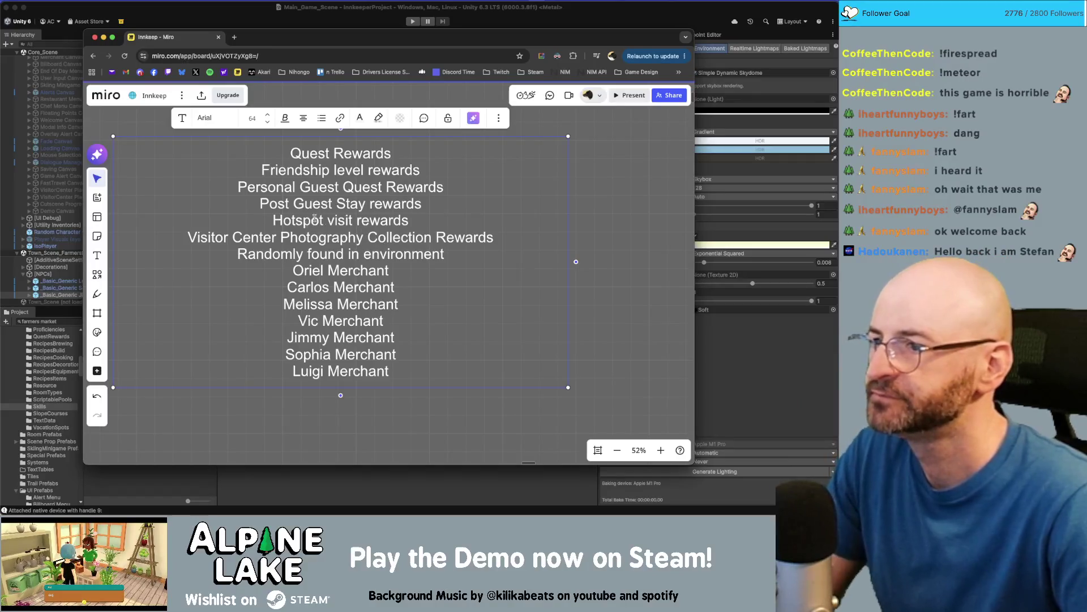
Insert a 'Unique Friendship Chats' line below 'Friendship level rewards'
{"action": "left_click", "coordinate": [436, 172]}
{"action": "key", "text": "Return"}
{"action": "type", "text": "Spedific"}
{"action": "key", "text": "BackSpace"}
{"action": "key", "text": "BackSpace"}
{"action": "key", "text": "BackSpace"}
{"action": "type", "text": "Unique "}
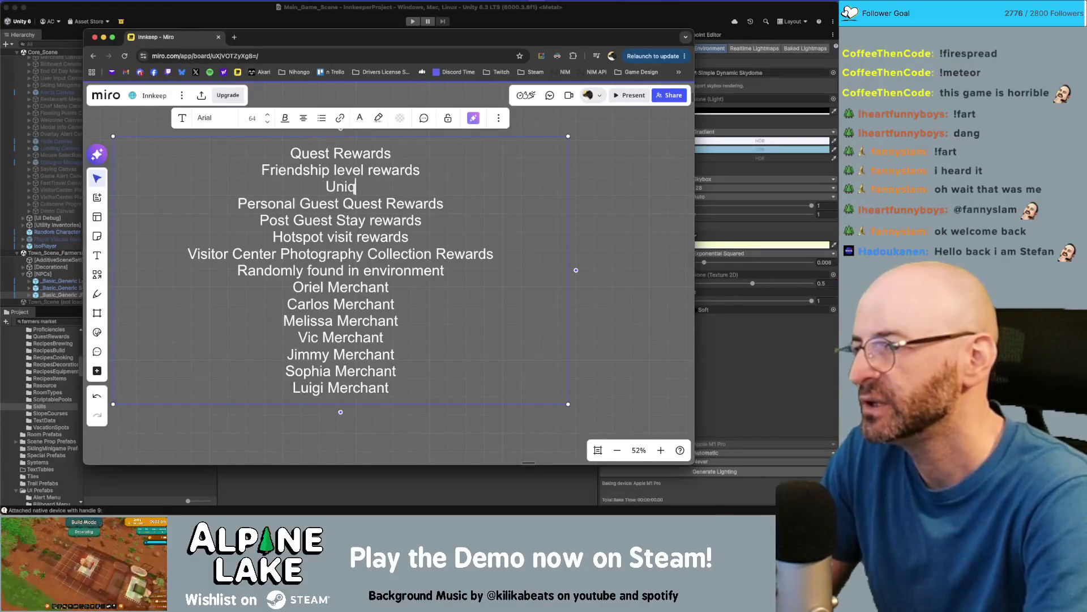
{"action": "type", "text": "Friendship Chat"}
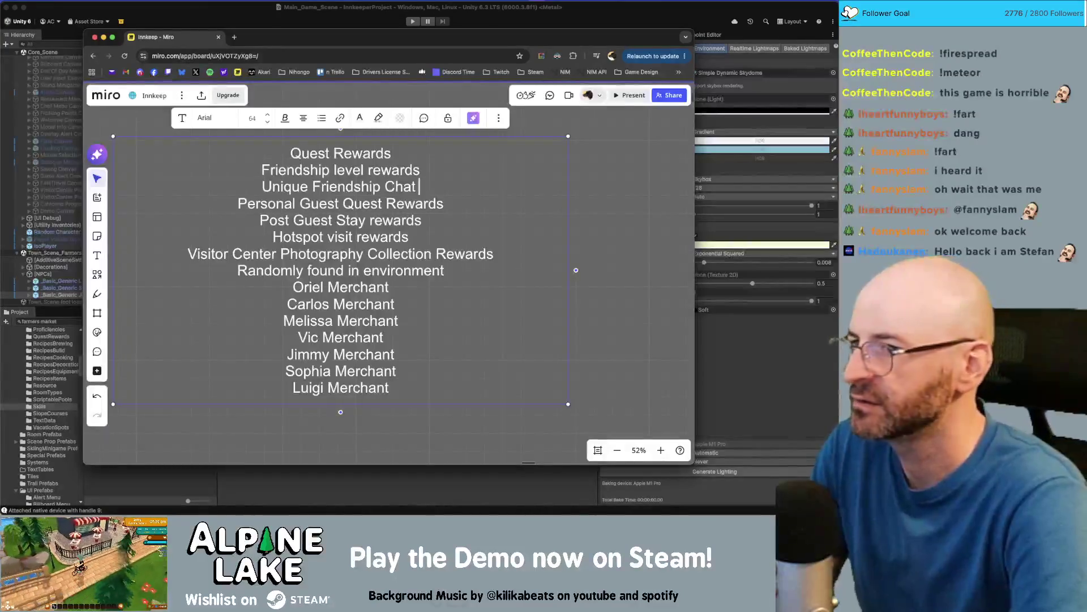
{"action": "type", "text": "s"}
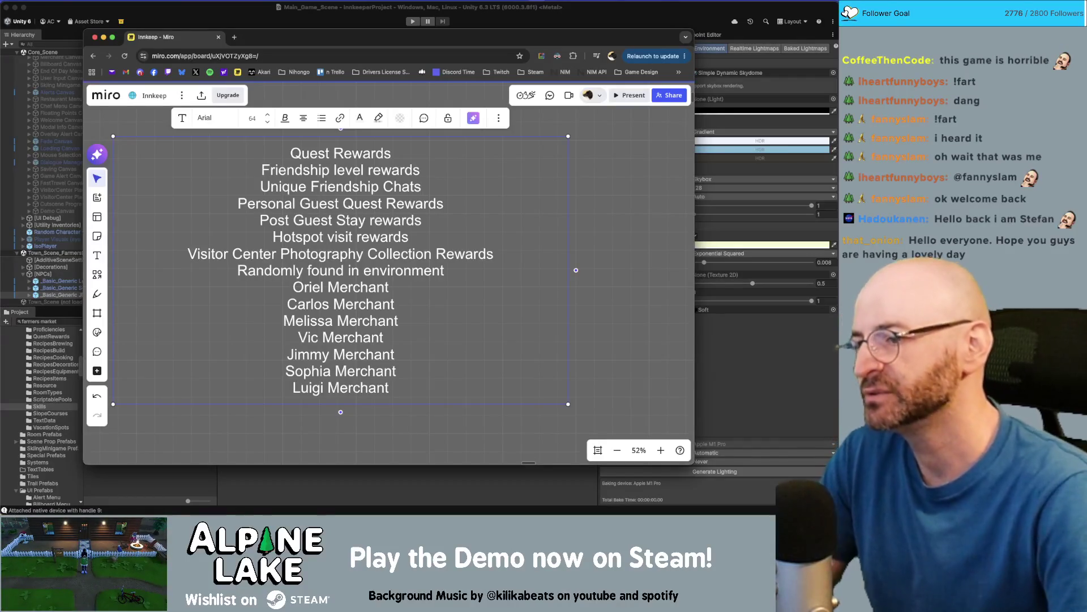
{"action": "scroll", "coordinate": [446, 248], "scroll_direction": "down", "scroll_amount": 5}
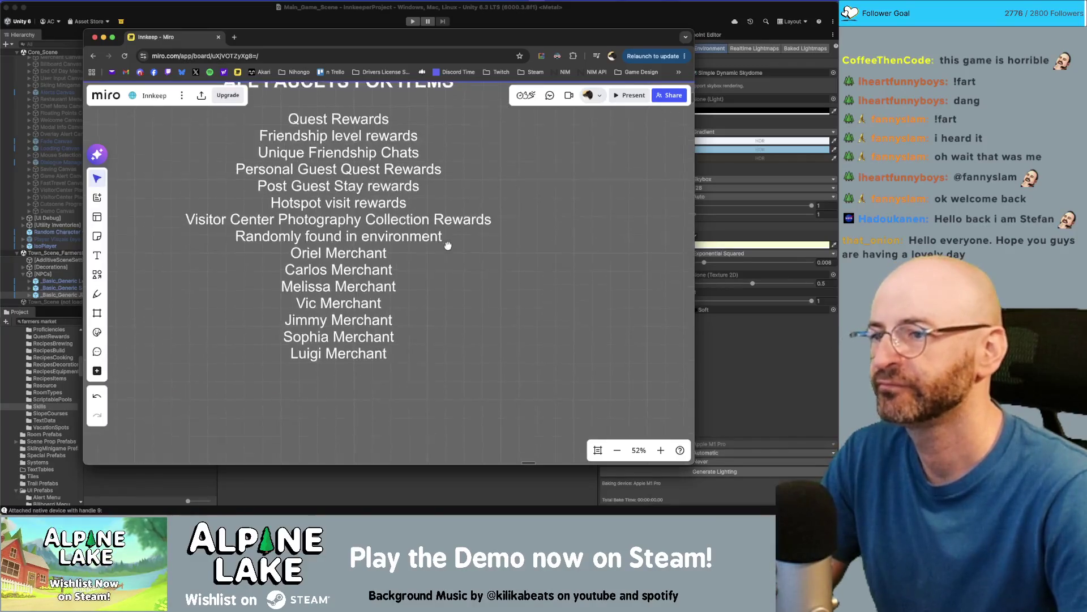
{"action": "scroll", "coordinate": [411, 260], "scroll_direction": "up", "scroll_amount": 5}
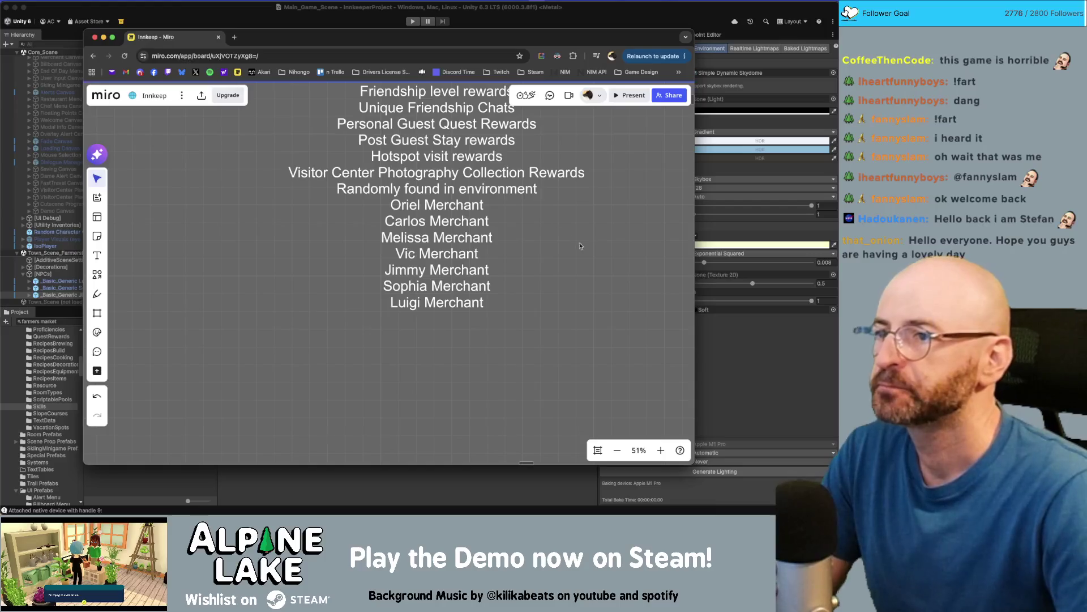
{"action": "scroll", "coordinate": [510, 245], "scroll_direction": "up", "scroll_amount": 3}
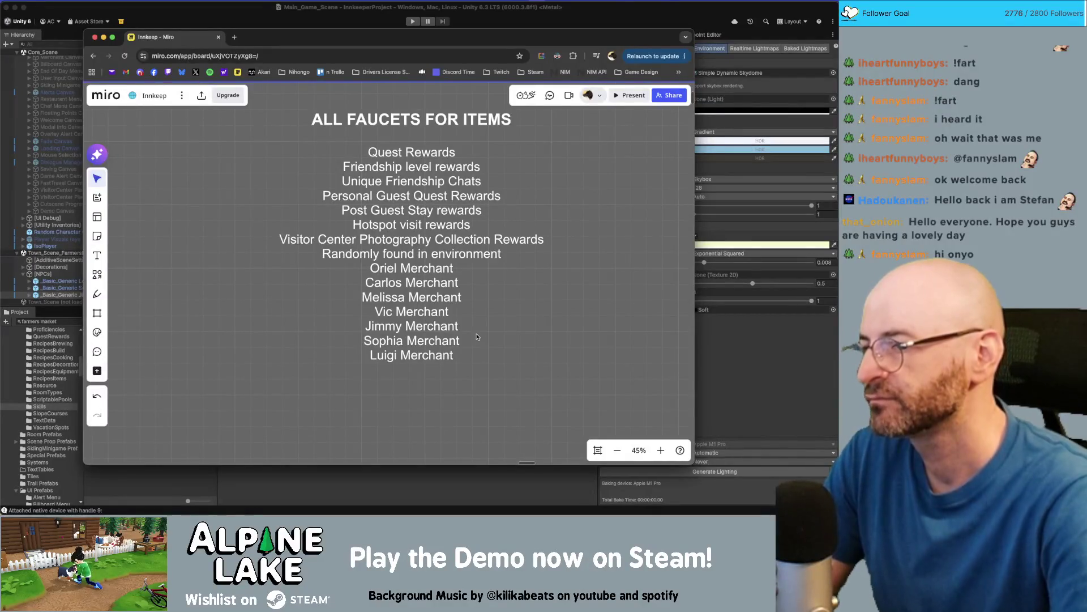
Insert a blank line after 'Randomly found in environment', separating the reward sources from the merchant entries
{"action": "left_click", "coordinate": [438, 256]}
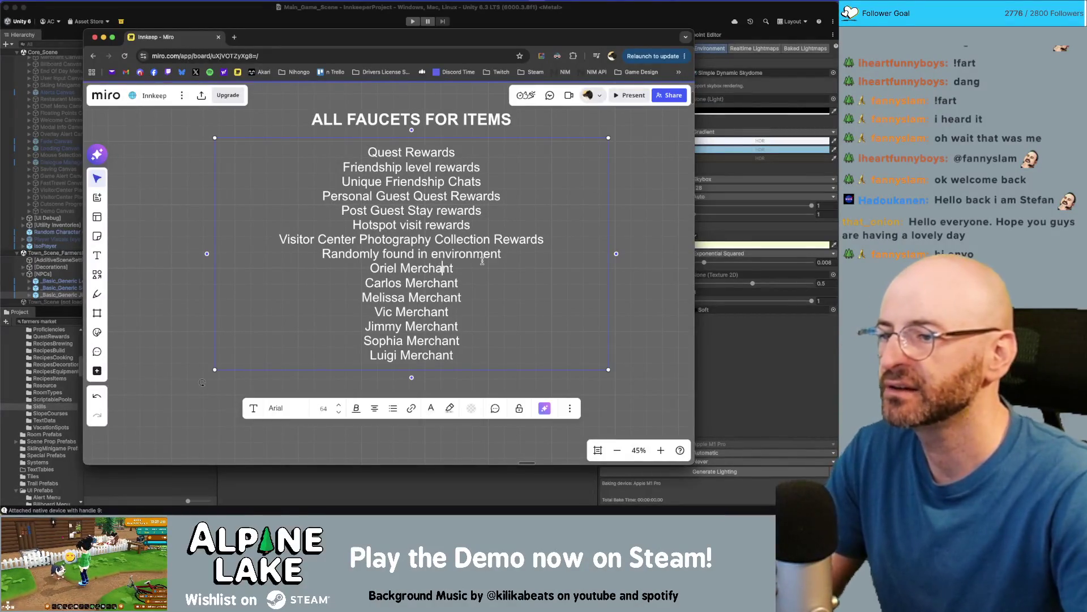
{"action": "key", "text": "Return"}
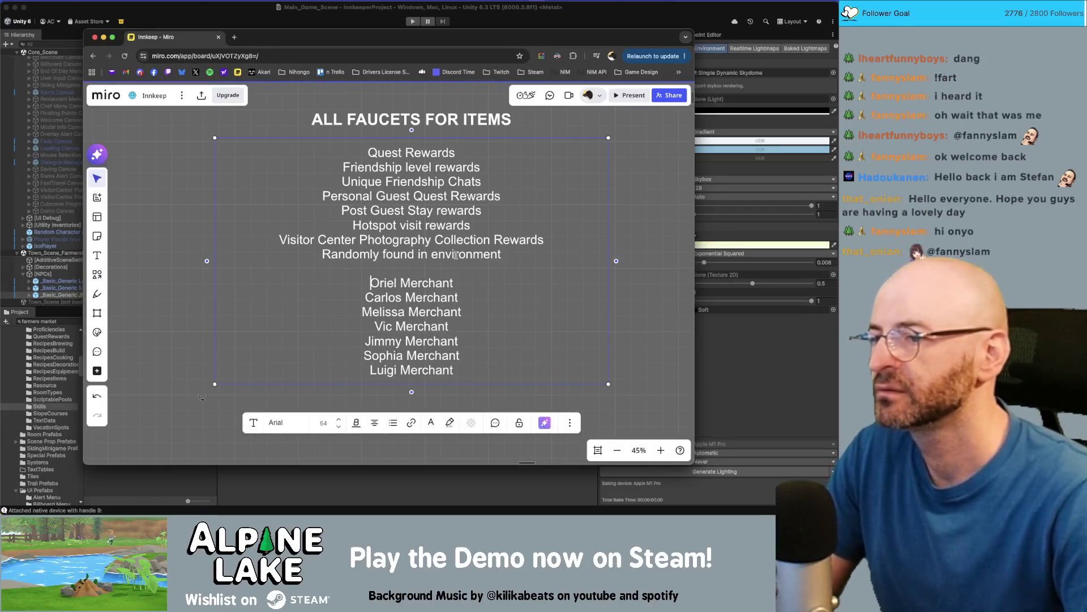
{"action": "left_click", "coordinate": [454, 255]}
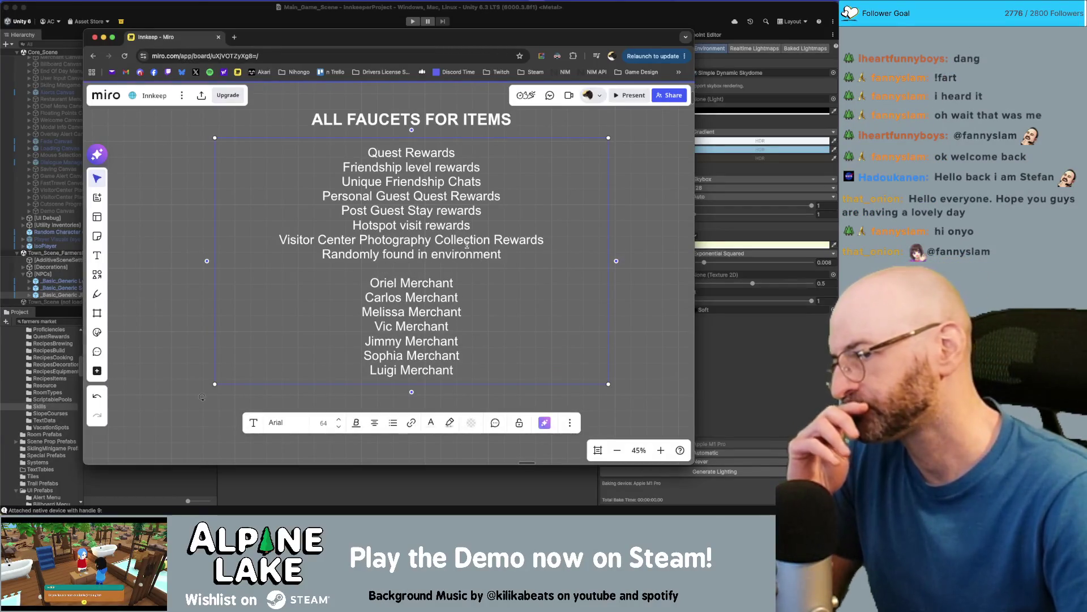
{"action": "left_click", "coordinate": [642, 248]}
{"action": "scroll", "coordinate": [589, 279], "scroll_direction": "down", "scroll_amount": 3}
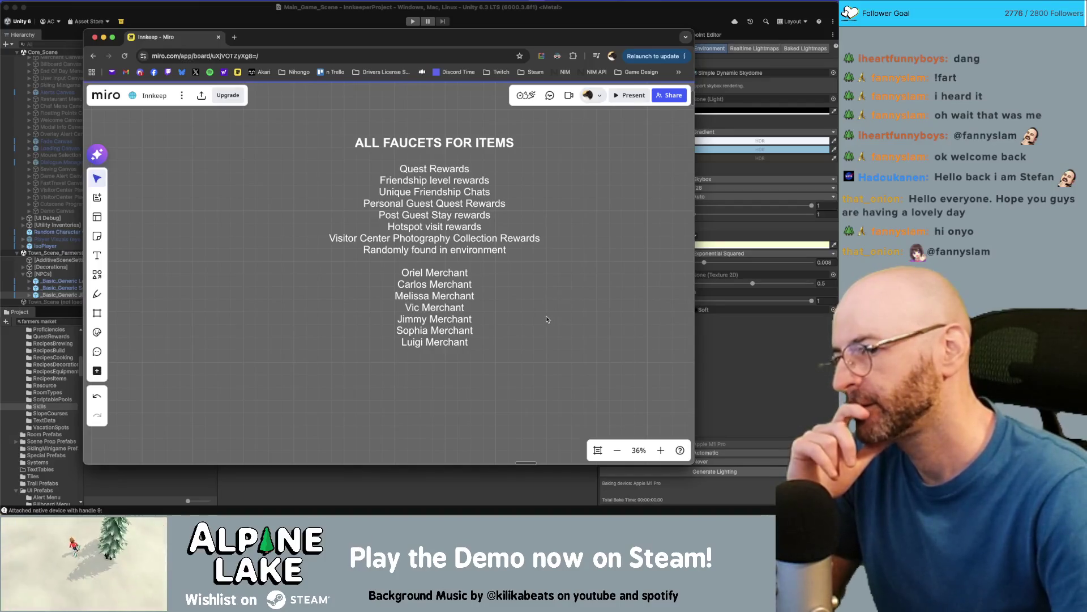
{"action": "scroll", "coordinate": [509, 293], "scroll_direction": "down", "scroll_amount": 10}
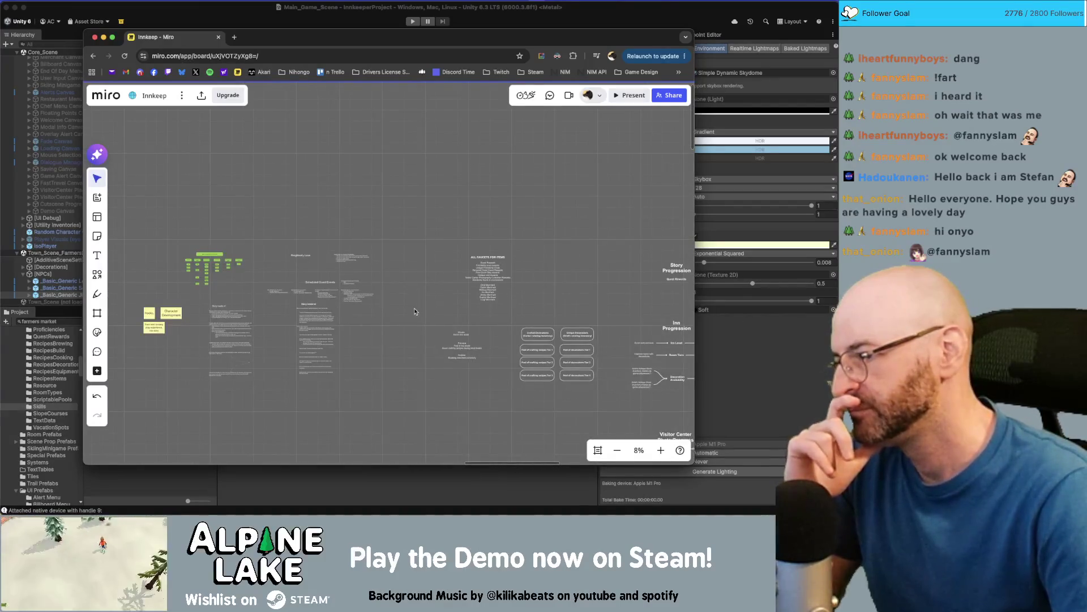
{"action": "scroll", "coordinate": [414, 311], "scroll_direction": "down", "scroll_amount": 5}
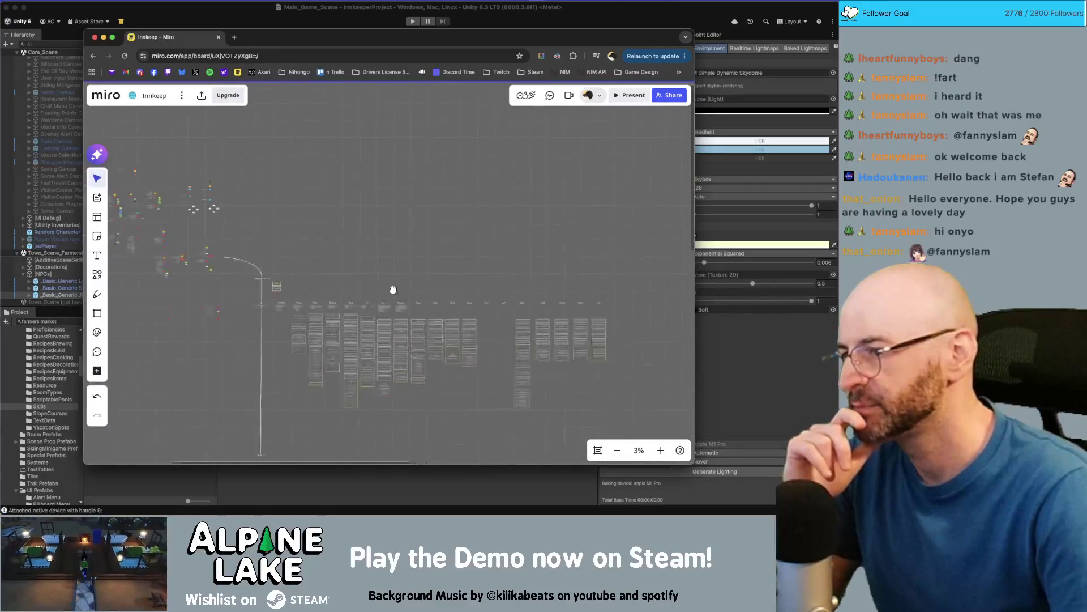
{"action": "scroll", "coordinate": [393, 289], "scroll_direction": "up", "scroll_amount": 10}
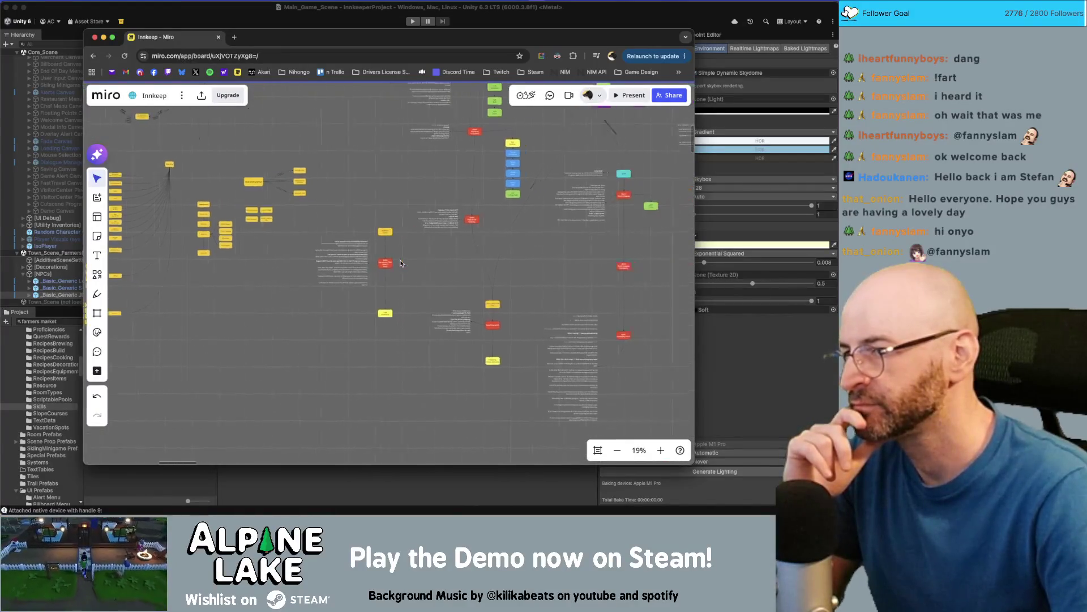
{"action": "scroll", "coordinate": [401, 263], "scroll_direction": "down", "scroll_amount": 5}
Add a 'Daily Bullitenboard Quests' entry below 'Randomly found in environment' and check its spelling suggestions
{"action": "scroll", "coordinate": [477, 263], "scroll_direction": "up", "scroll_amount": 10}
{"action": "double_click", "coordinate": [485, 309]}
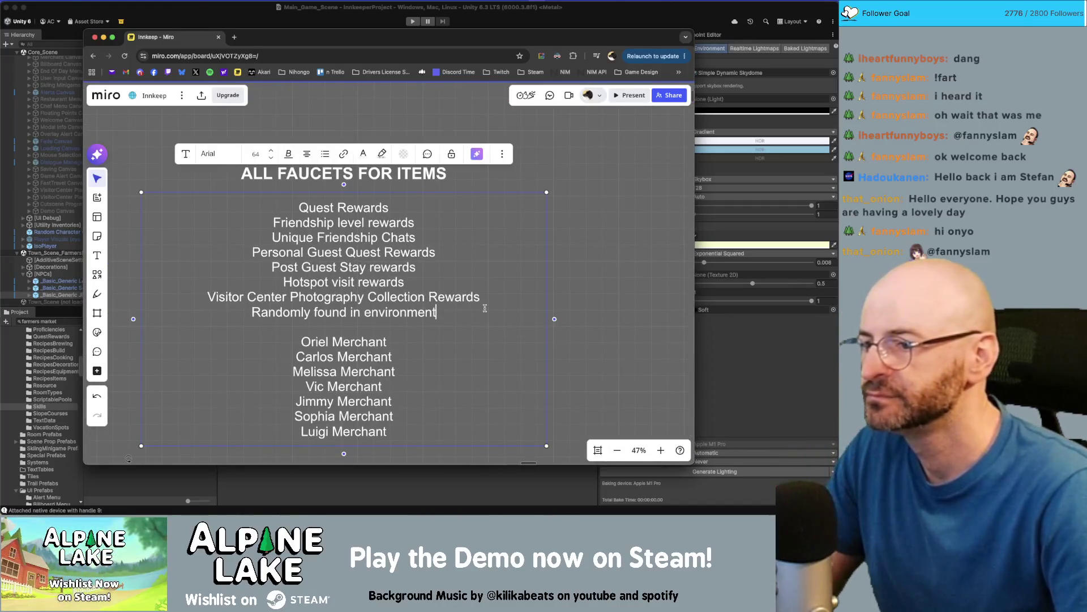
{"action": "key", "text": "Return"}
{"action": "type", "text": "Daily"}
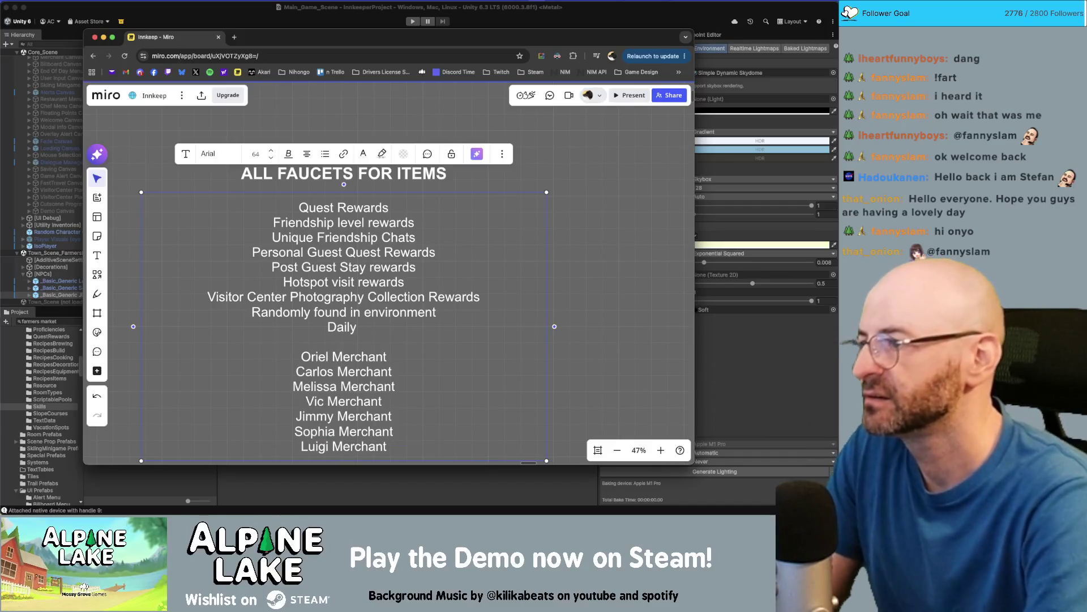
{"action": "type", "text": " Bulliten"}
{"action": "key", "text": "BackSpace"}
{"action": "key", "text": "BackSpace"}
{"action": "key", "text": "BackSpace"}
{"action": "type", "text": "tenboard "}
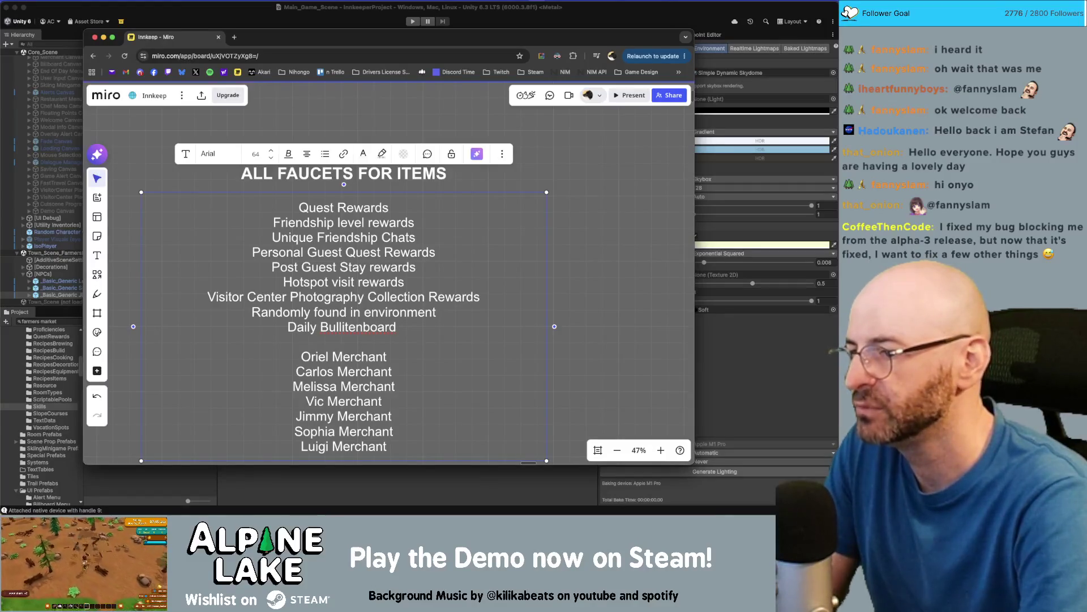
{"action": "type", "text": "Quests"}
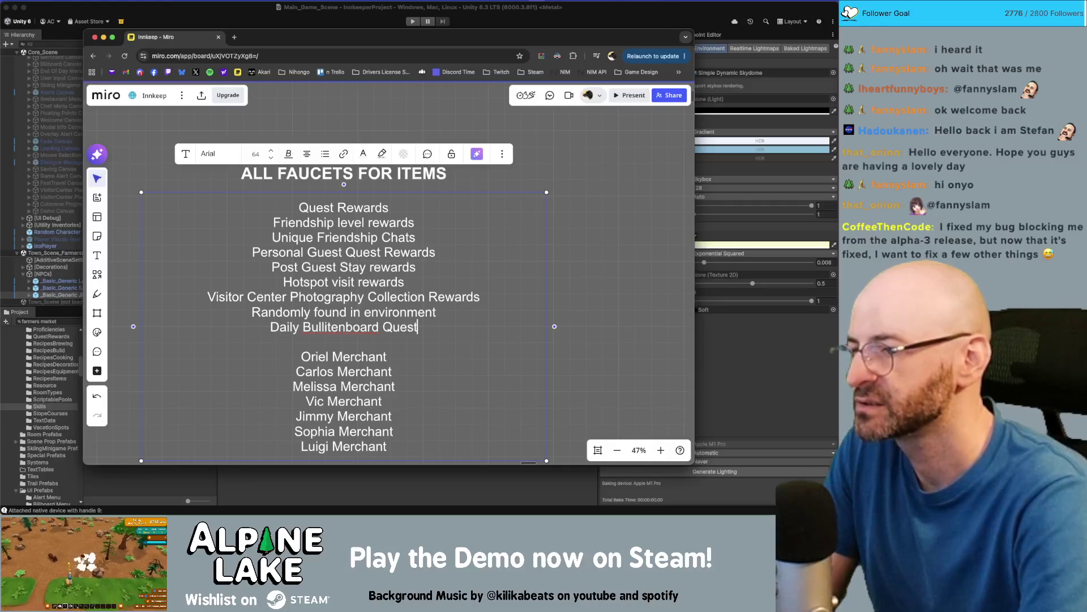
{"action": "right_click", "coordinate": [326, 329]}
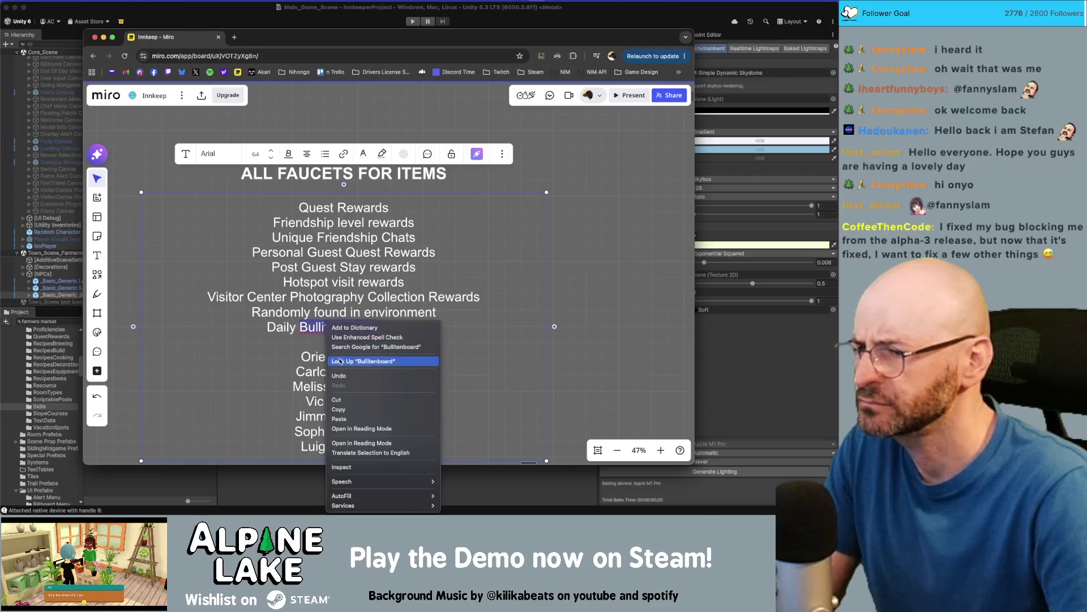
{"action": "key", "text": "Escape"}
Look up 'bulletinboard' in a new browser tab, then retype the entry's word as 'Bulletinboard'
{"action": "key", "text": "cmd+t"}
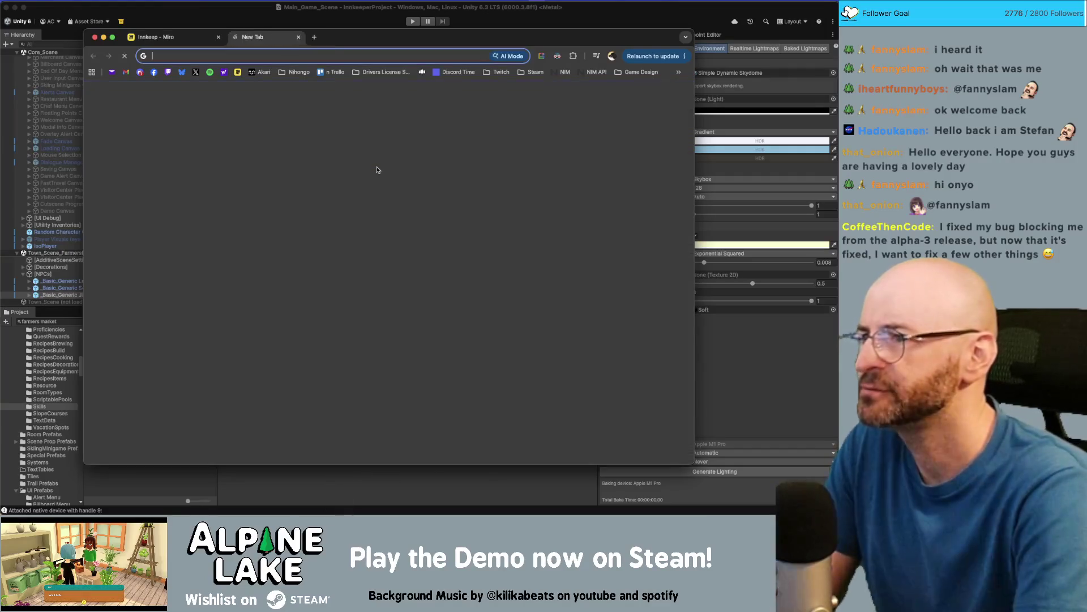
{"action": "type", "text": "bullet"}
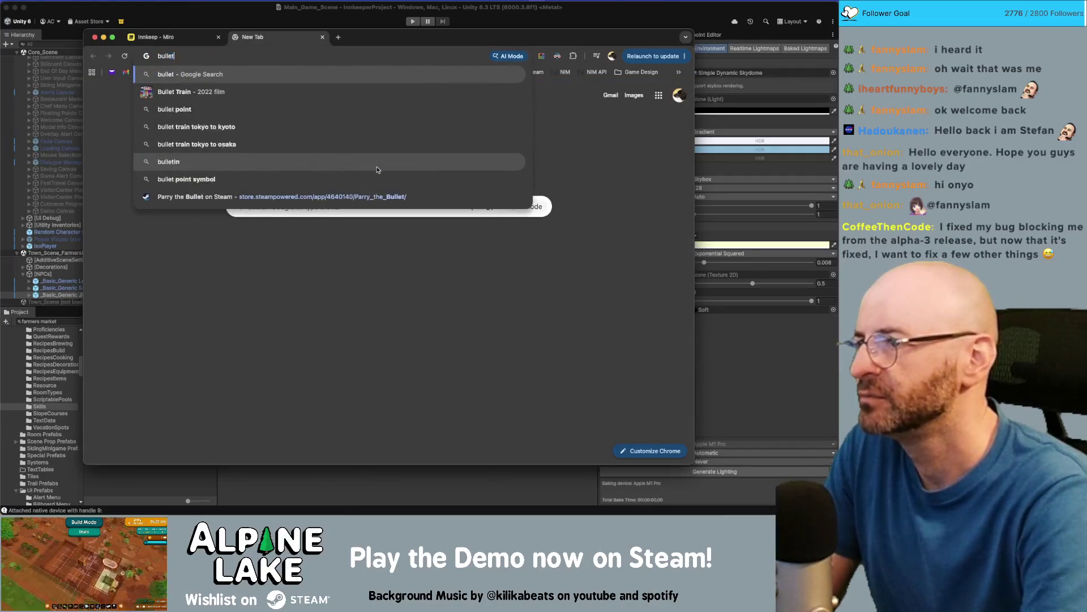
{"action": "type", "text": "inboard"}
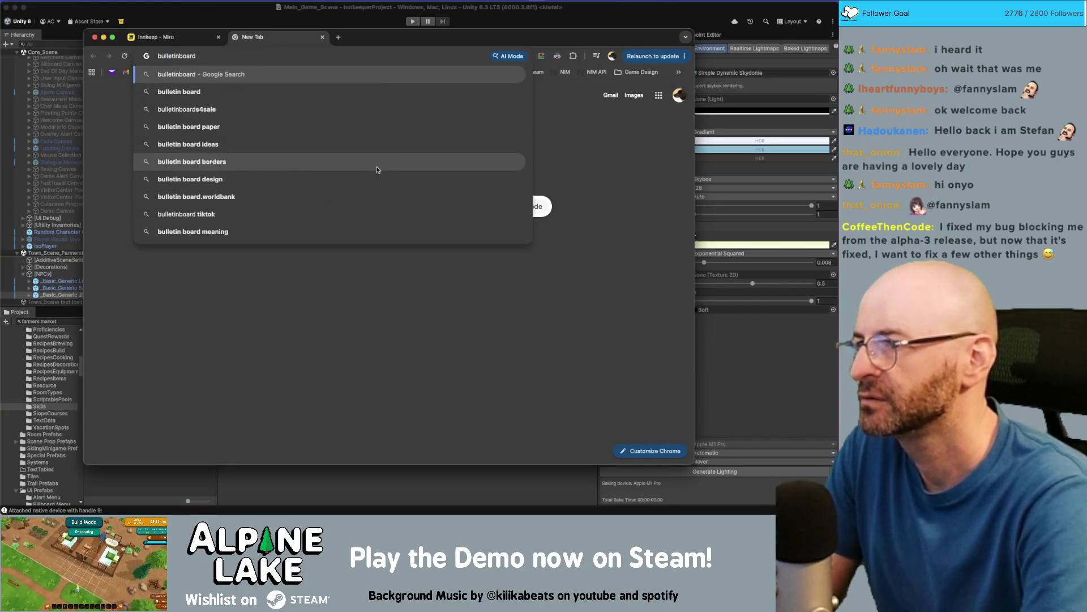
{"action": "key", "text": "super+w"}
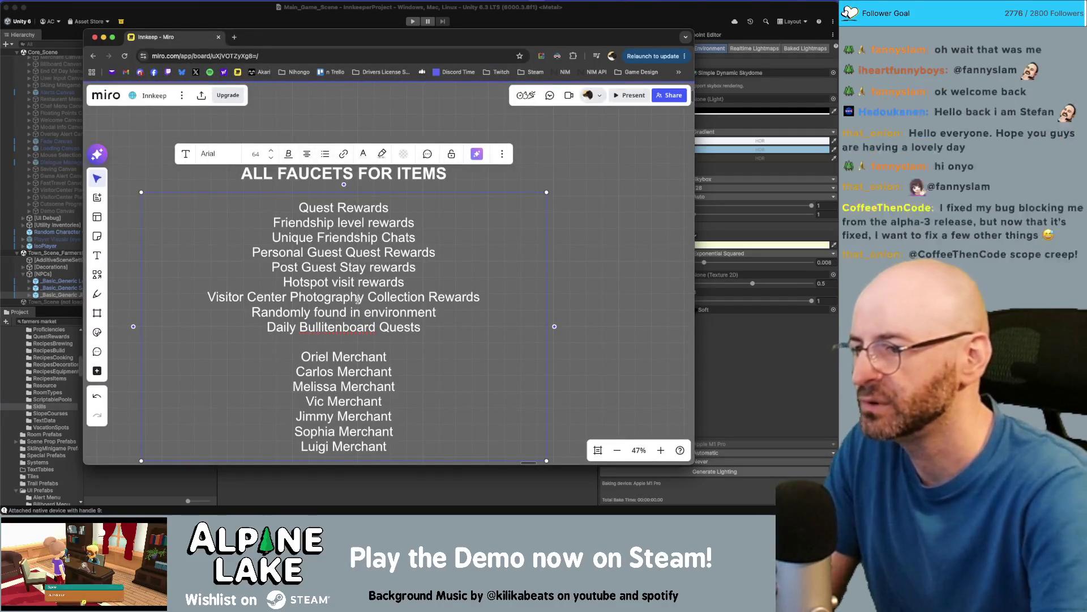
{"action": "type", "text": "Bulletinboard"}
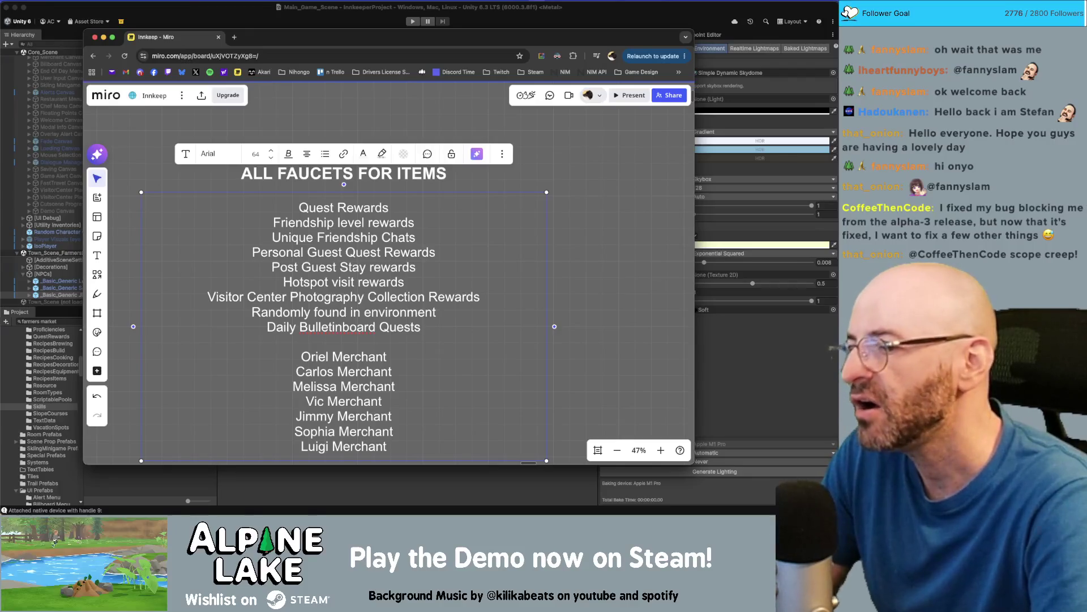
Recheck the spelling of 'Bulletinboard' with a Google search for 'bulletinboard', then return to the board
{"action": "right_click", "coordinate": [333, 328]}
{"action": "key", "text": "Escape"}
{"action": "key", "text": "super+Left"}
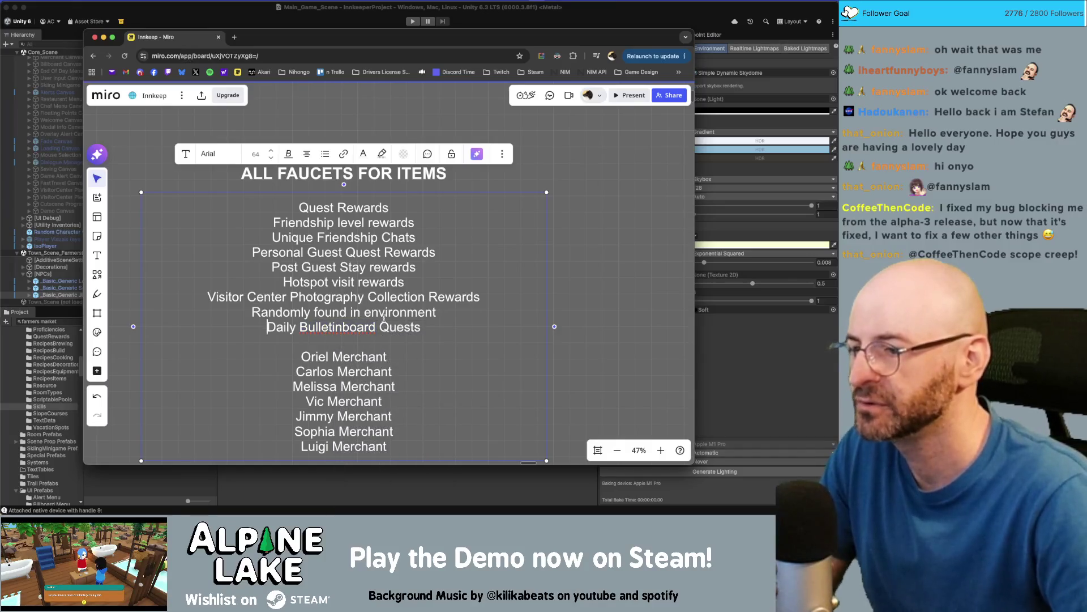
{"action": "key", "text": "super+t"}
{"action": "type", "text": "bullite"}
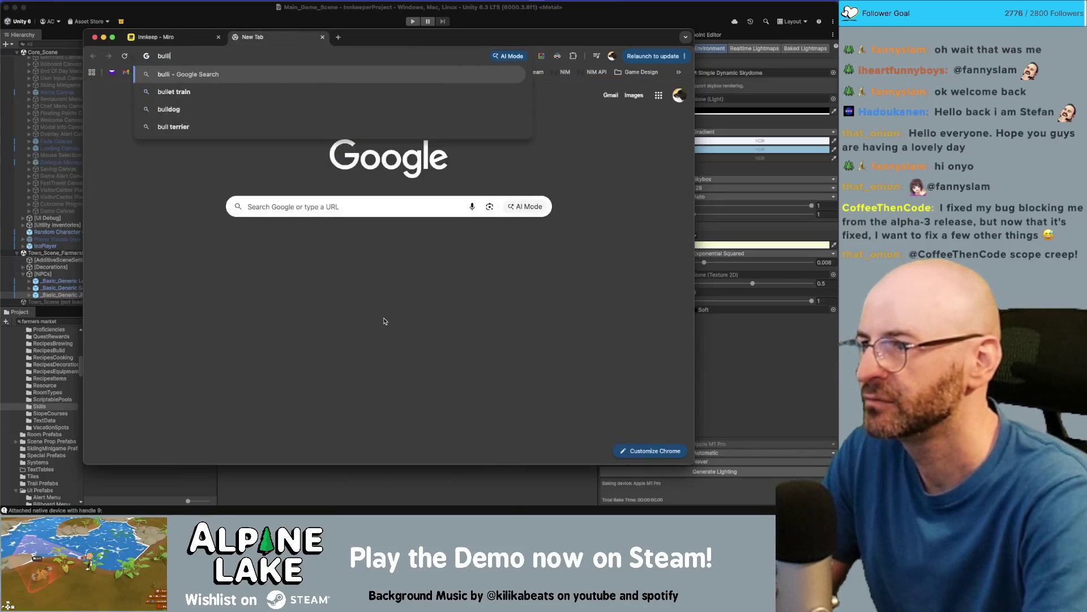
{"action": "key", "text": "BackSpace"}
{"action": "key", "text": "BackSpace"}
{"action": "key", "text": "BackSpace"}
{"action": "type", "text": "etinboard"}
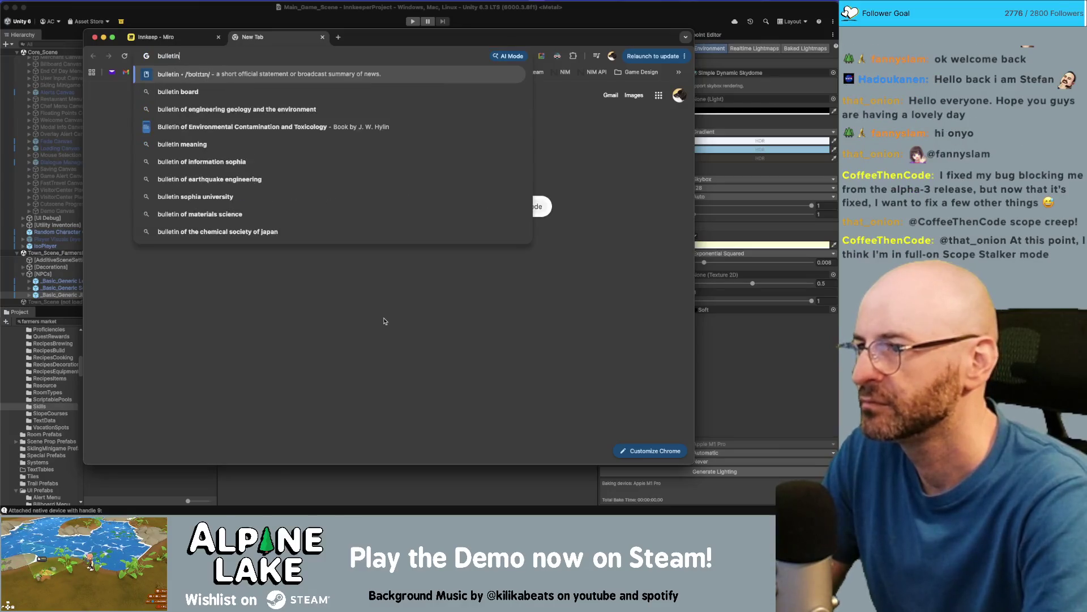
{"action": "key", "text": "Return"}
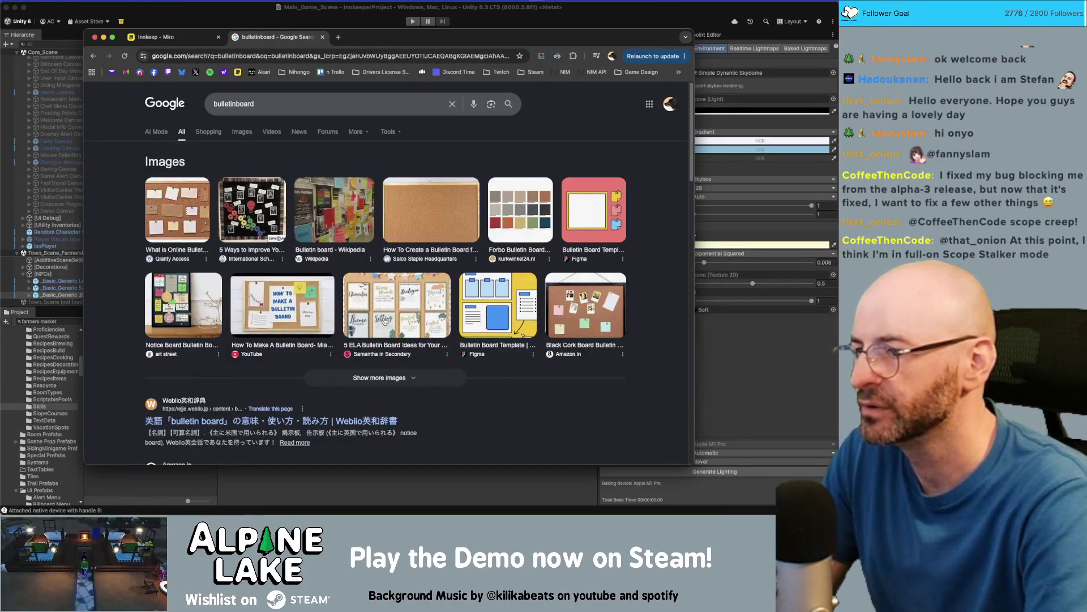
{"action": "key", "text": "super+w"}
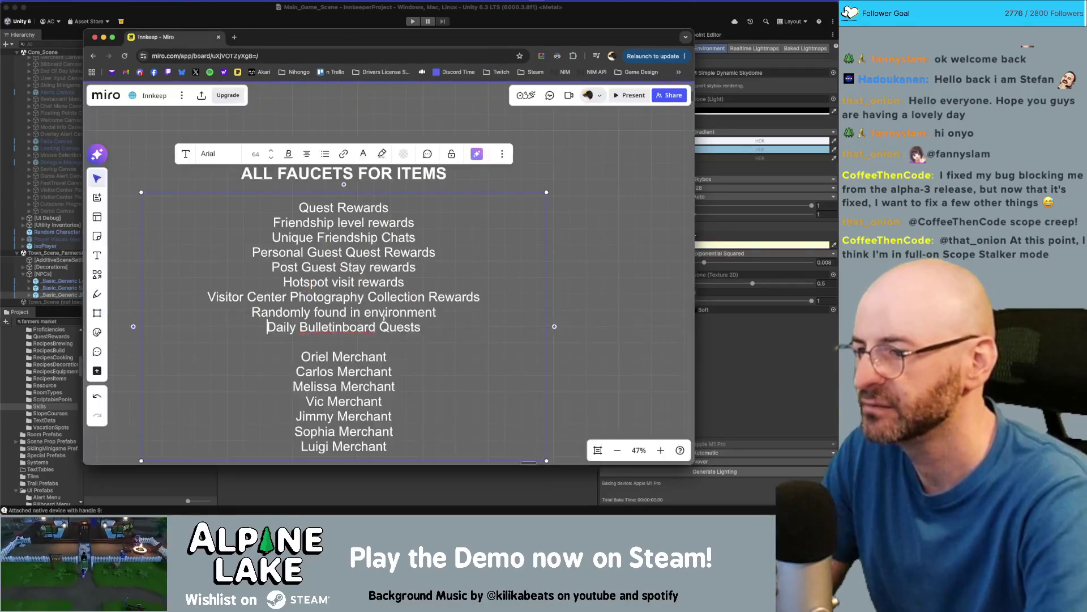
Respell the entry as 'Daily bulletin board Quests' with a lowercase b and a space
{"action": "left_click", "coordinate": [306, 328]}
{"action": "key", "text": "BackSpace"}
{"action": "type", "text": "b"}
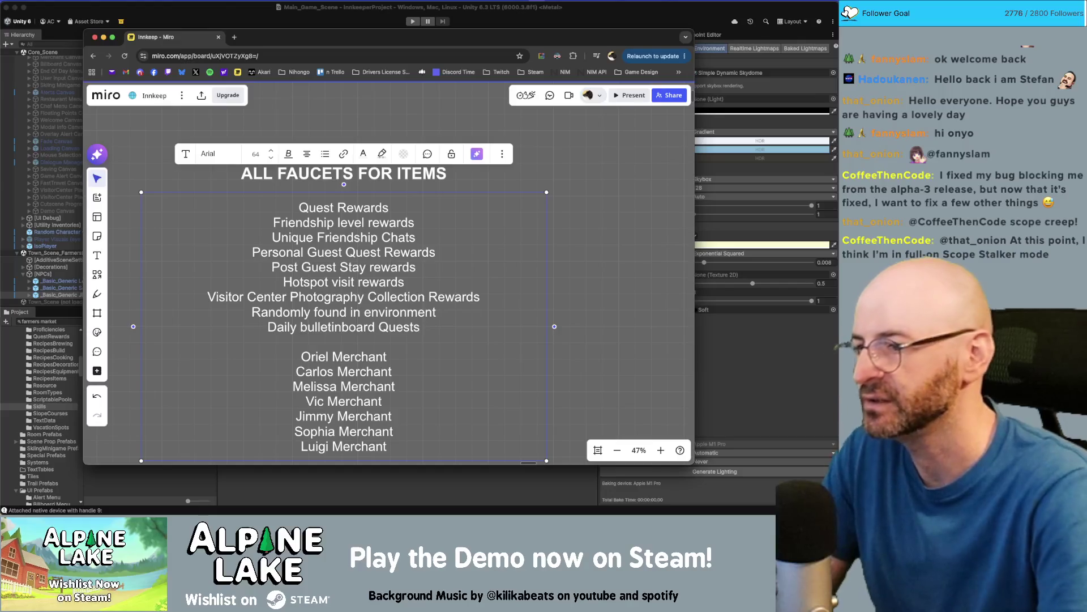
{"action": "key", "text": "Right"}
{"action": "key", "text": "Right"}
{"action": "key", "text": "Right"}
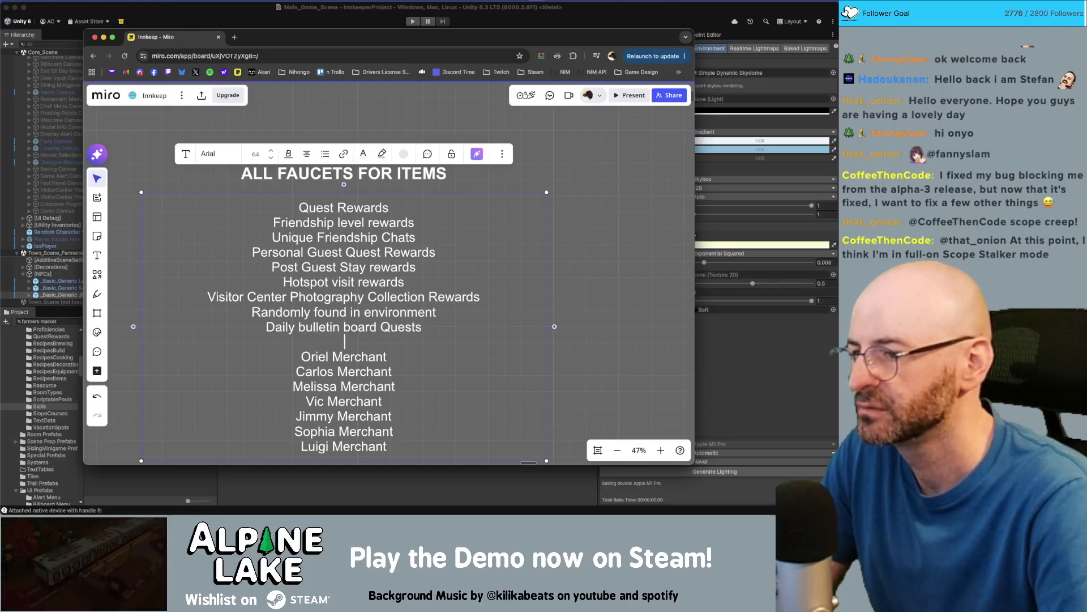
{"action": "key", "text": "Right"}
{"action": "key", "text": "Right"}
{"action": "key", "text": "Right"}
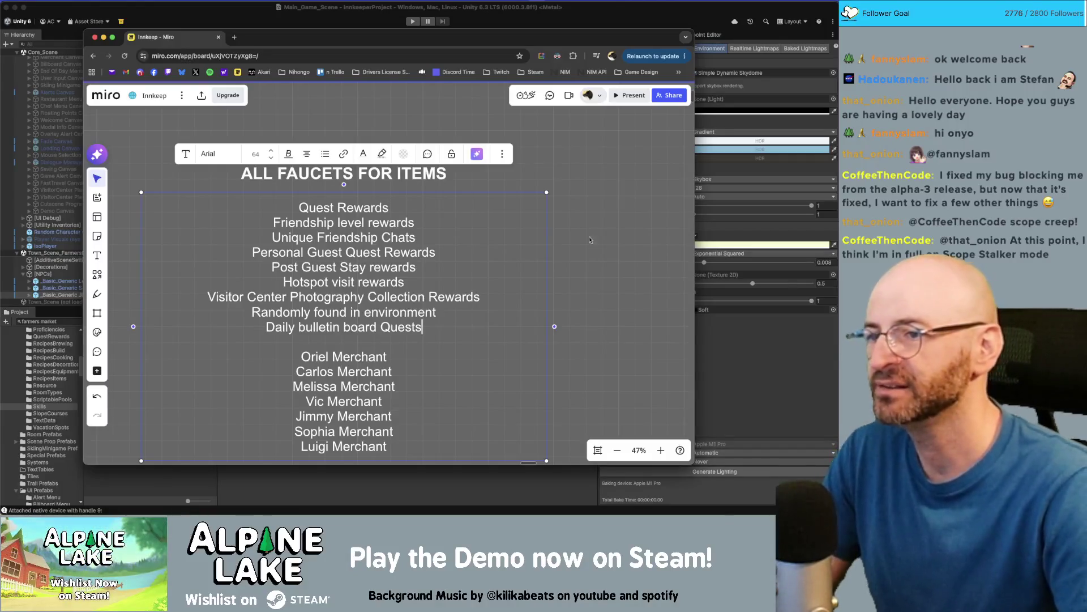
{"action": "left_click", "coordinate": [561, 218]}
{"action": "scroll", "coordinate": [561, 217], "scroll_direction": "down", "scroll_amount": 2}
{"action": "scroll", "coordinate": [561, 217], "scroll_direction": "down", "scroll_amount": 1}
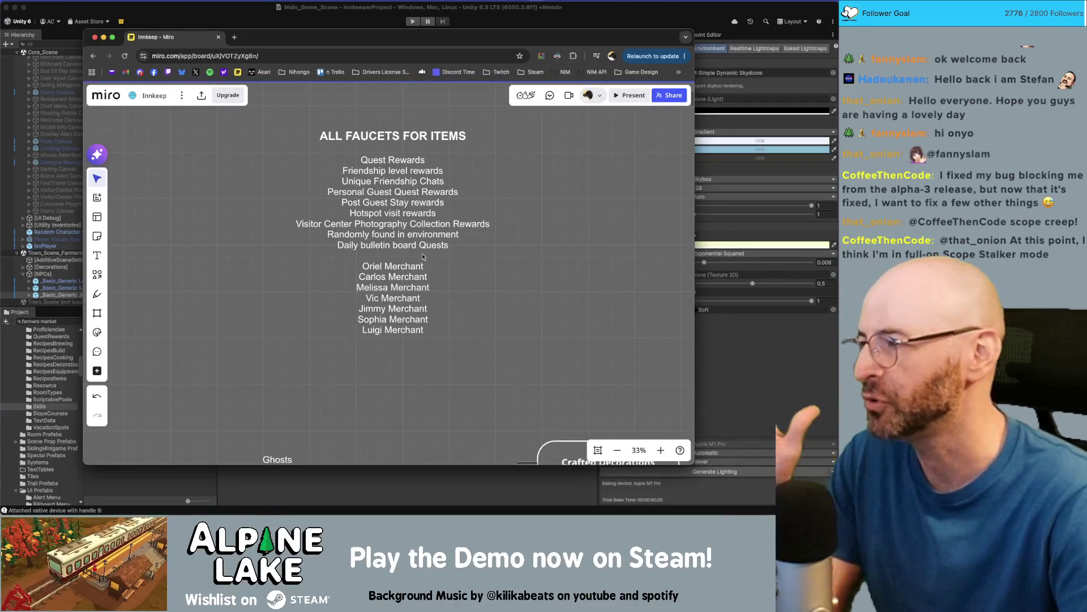
{"action": "double_click", "coordinate": [427, 183]}
{"action": "left_click", "coordinate": [594, 195]}
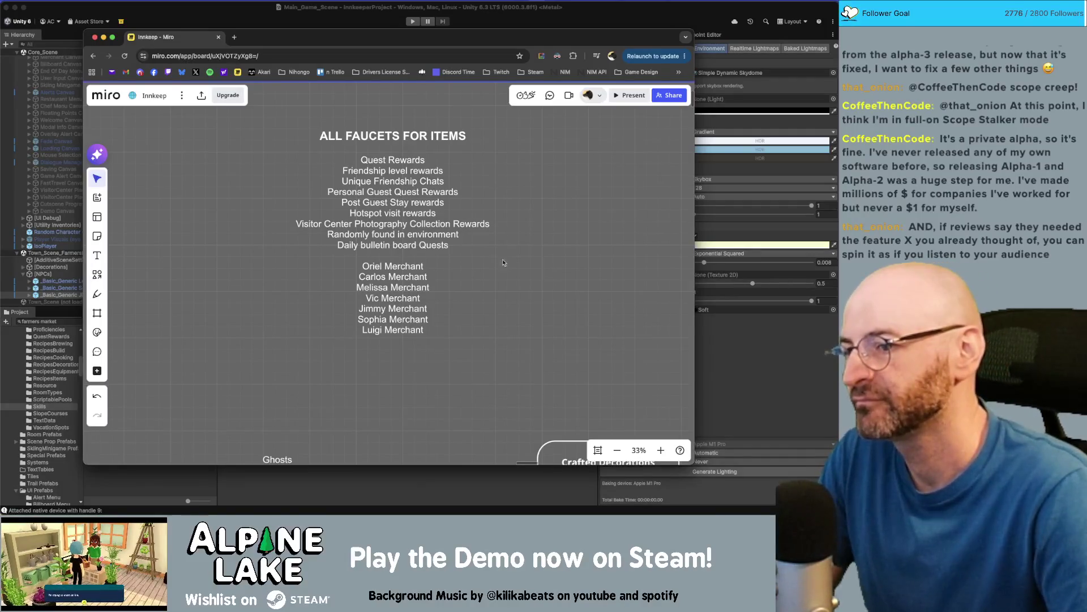
{"action": "left_click", "coordinate": [449, 259]}
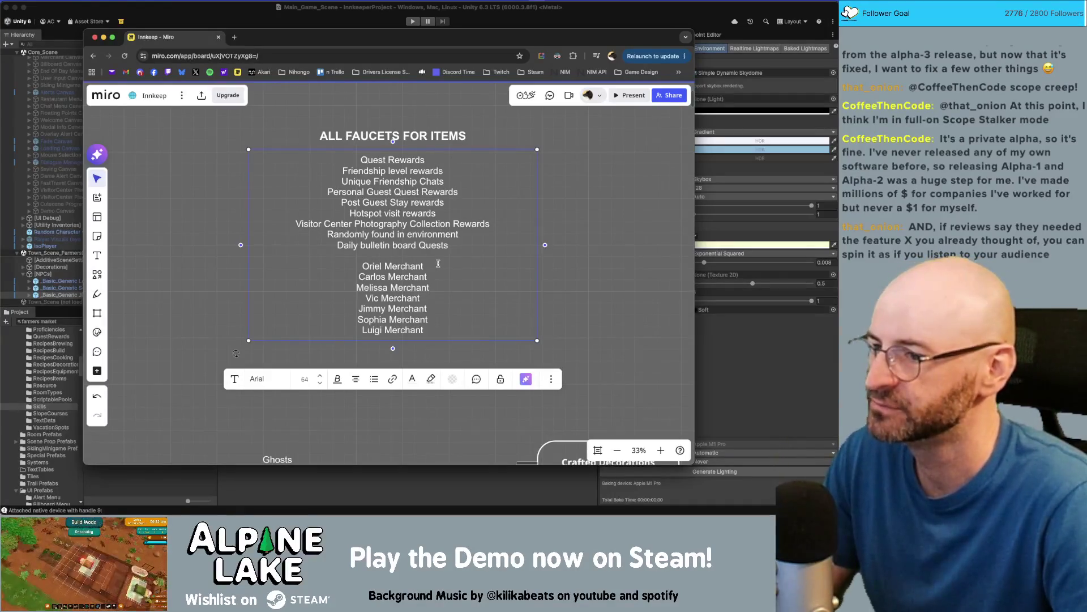
Add a 'Farmers market merchants' header after Vic Merchant and a 'Town Merchants' header above Oriel Merchant
{"action": "left_click", "coordinate": [455, 302]}
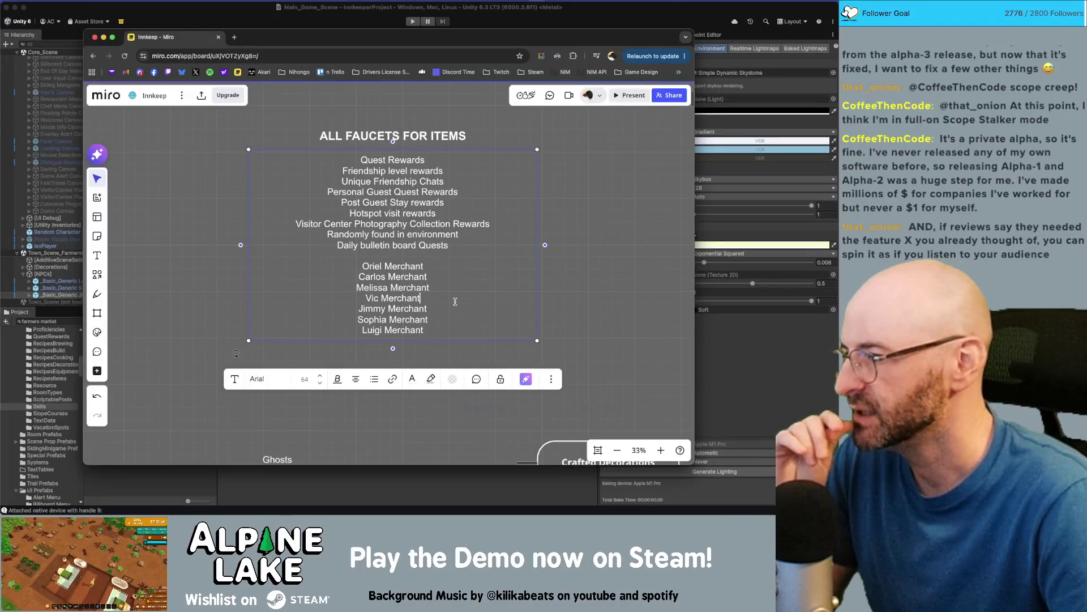
{"action": "key", "text": "Return"}
{"action": "key", "text": "Return"}
{"action": "type", "text": "Farmers market merchants"}
{"action": "left_click", "coordinate": [424, 266]}
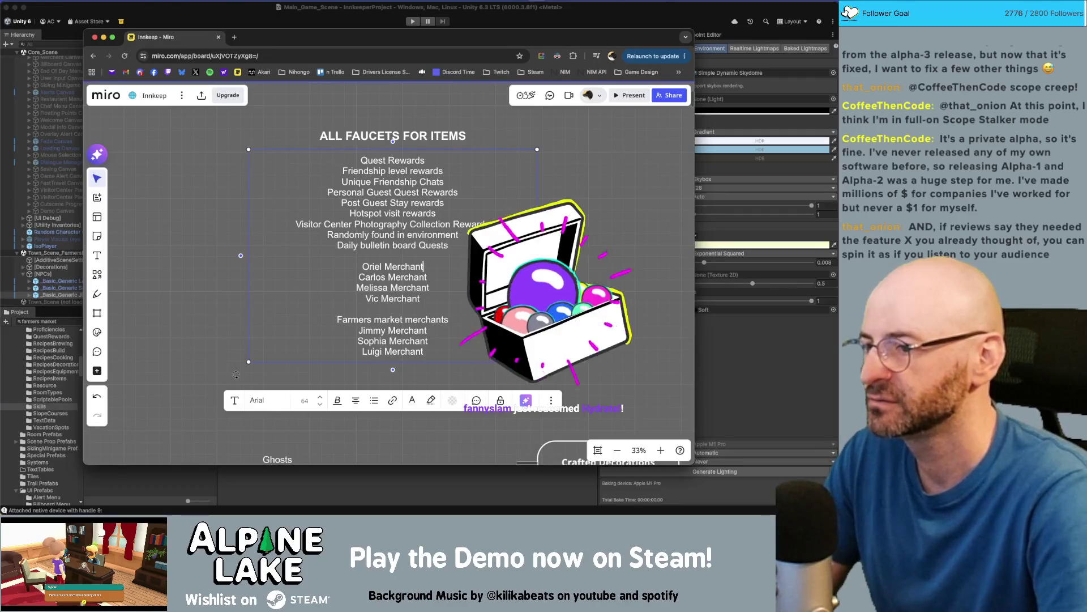
{"action": "key", "text": "super+Left"}
{"action": "key", "text": "Return"}
{"action": "key", "text": "Up"}
{"action": "type", "text": "Town Merchants"}
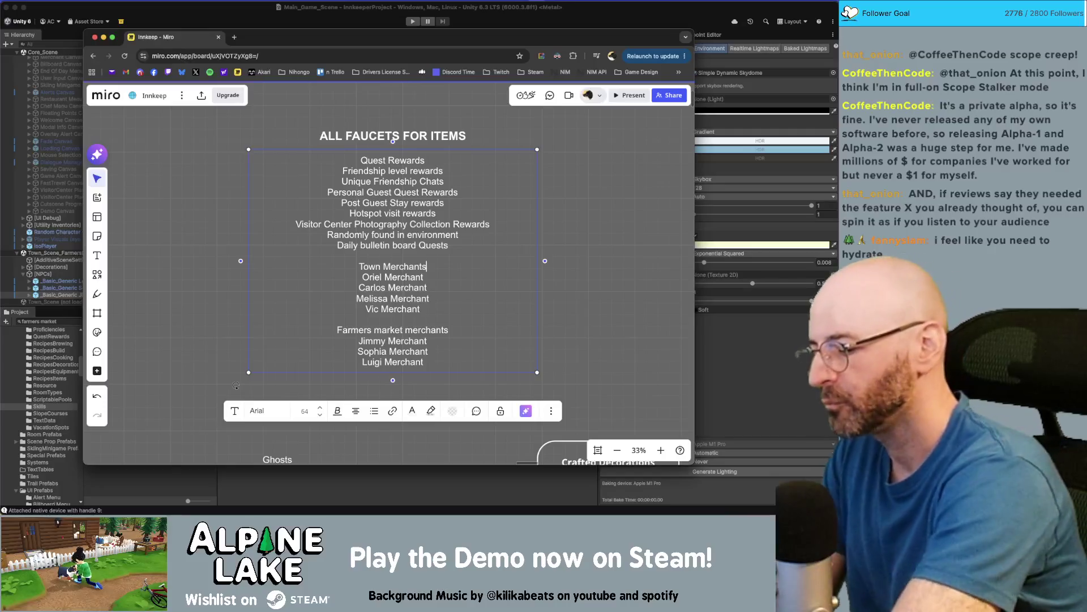
Make the 'Town Merchants' and 'Farmers market merchants' headers bold
{"action": "key", "text": "super+shift+Left"}
{"action": "key", "text": "super+b"}
{"action": "key", "text": "Down"}
{"action": "key", "text": "Down"}
{"action": "key", "text": "Down"}
{"action": "key", "text": "super+shift+Left"}
{"action": "key", "text": "super+b"}
Add a blank line below each merchant header and enlarge the text box slightly
{"action": "key", "text": "Down"}
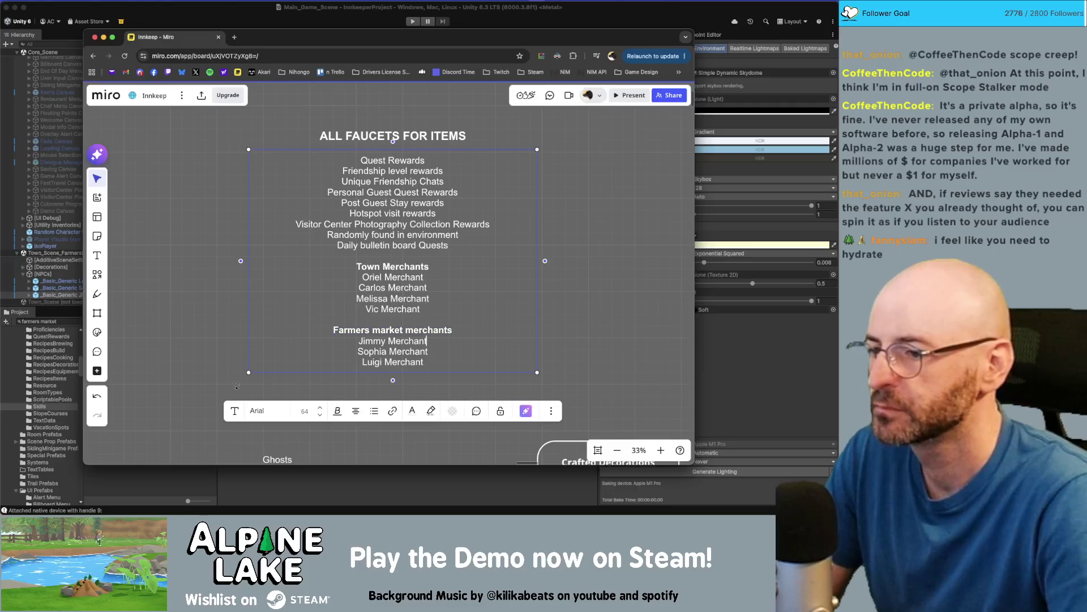
{"action": "key", "text": "Up"}
{"action": "key", "text": "Up"}
{"action": "key", "text": "Up"}
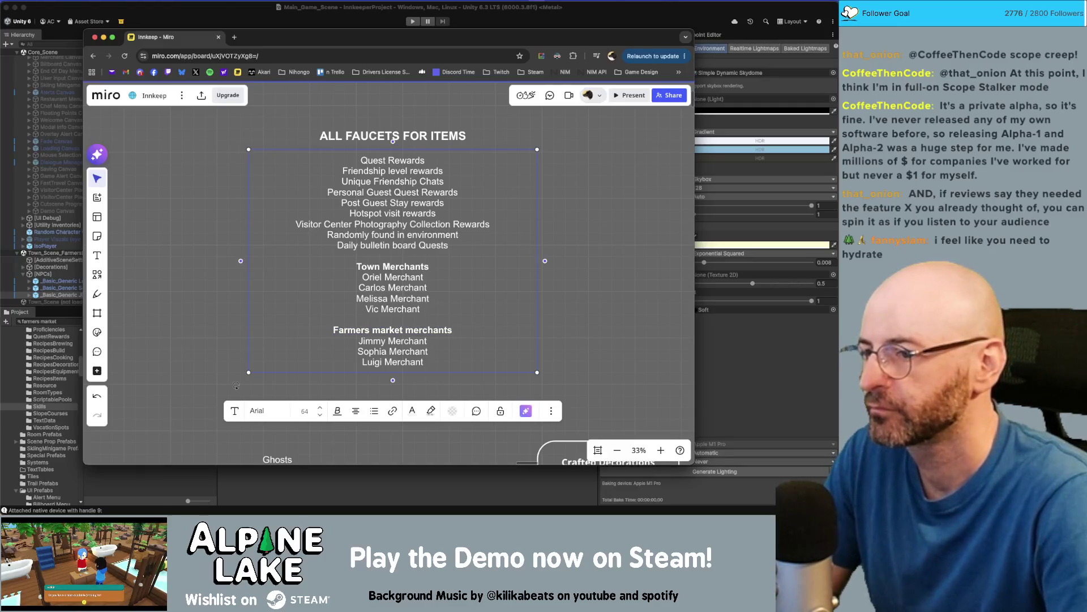
{"action": "key", "text": "Return"}
{"action": "key", "text": "Down"}
{"action": "key", "text": "Down"}
{"action": "key", "text": "Down"}
{"action": "key", "text": "Return"}
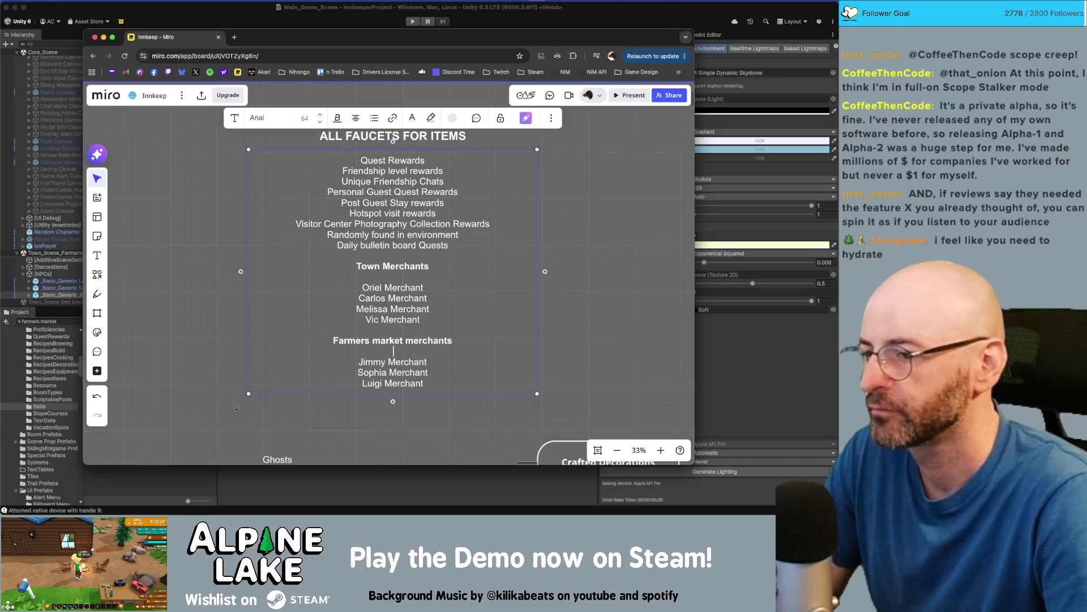
{"action": "left_click_drag", "start_coordinate": [470, 400], "coordinate": [466, 413]}
{"action": "key", "text": "BackSpace"}
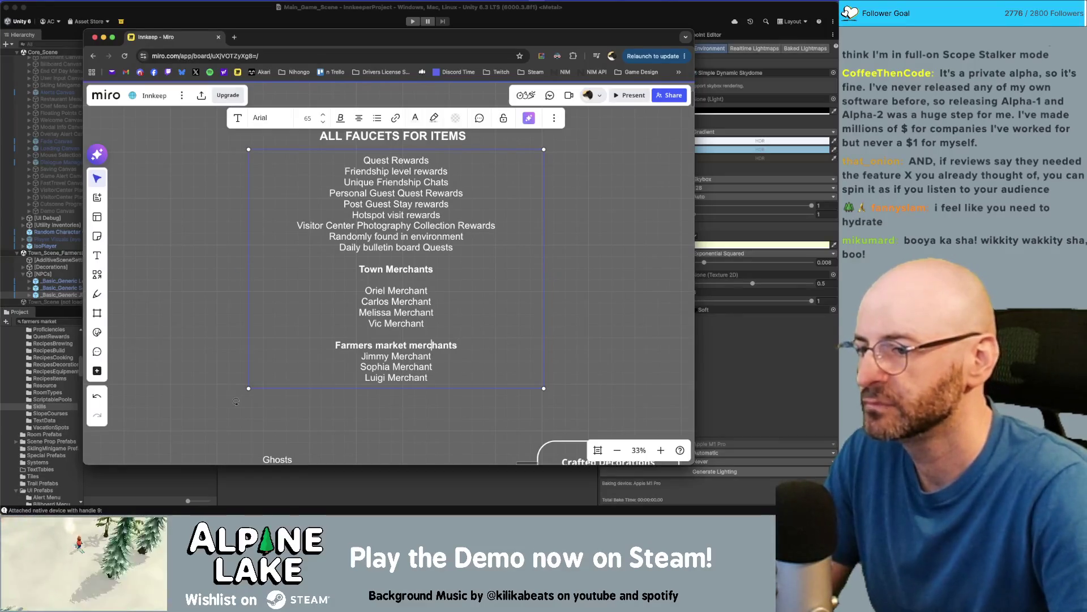
{"action": "key", "text": "Return"}
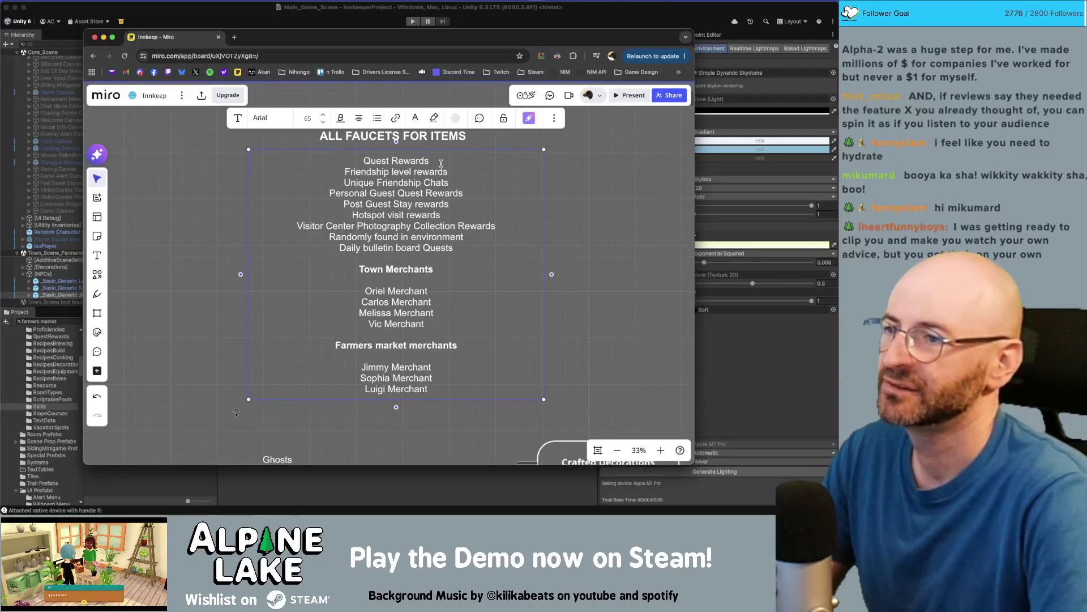
{"action": "key", "text": "Up"}
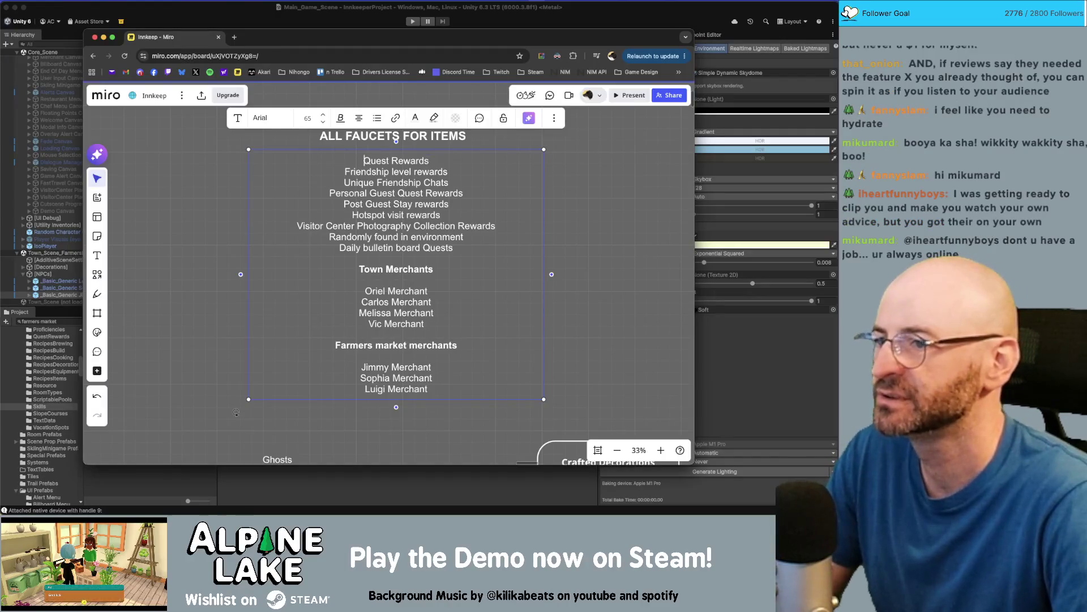
Insert a bold 'Task Rewards' header above Quest Rewards
{"action": "key", "text": "Return"}
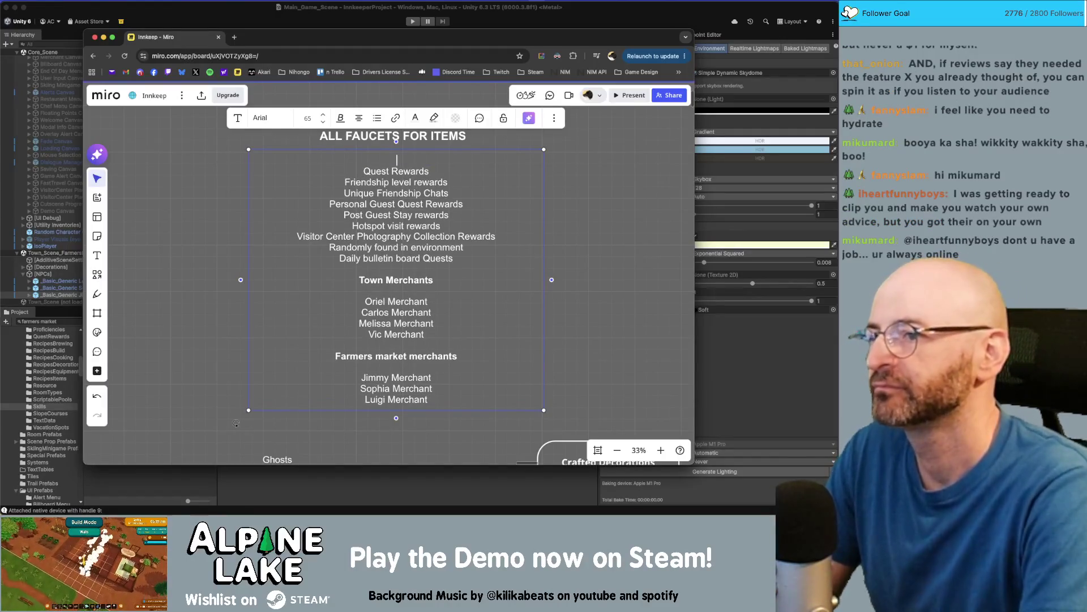
{"action": "type", "text": "Task Rewards"}
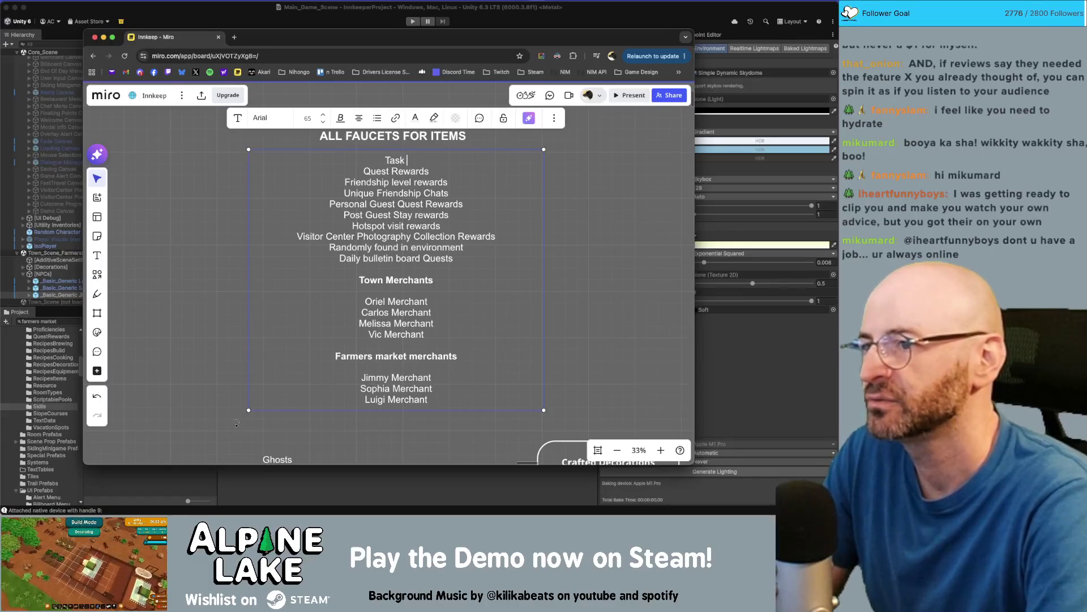
{"action": "key", "text": "super+shift+Left"}
{"action": "key", "text": "super+b"}
{"action": "key", "text": "Down"}
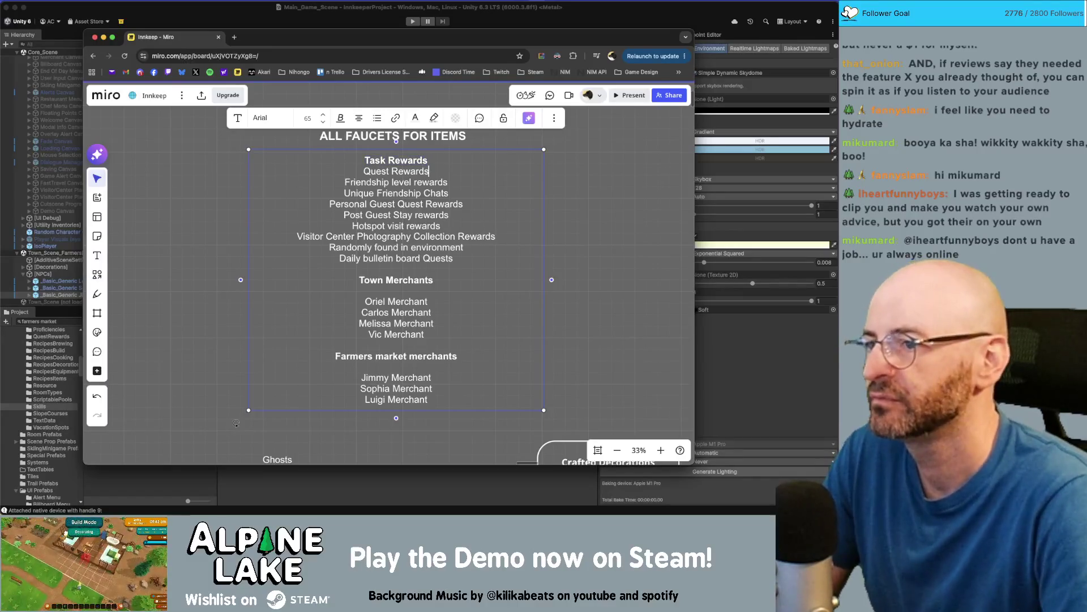
Rename the header from 'Task Rewards' to 'Completing Tasks'
{"action": "key", "text": "alt+shift+Left"}
{"action": "key", "text": "super+Left"}
{"action": "key", "text": "alt+Right"}
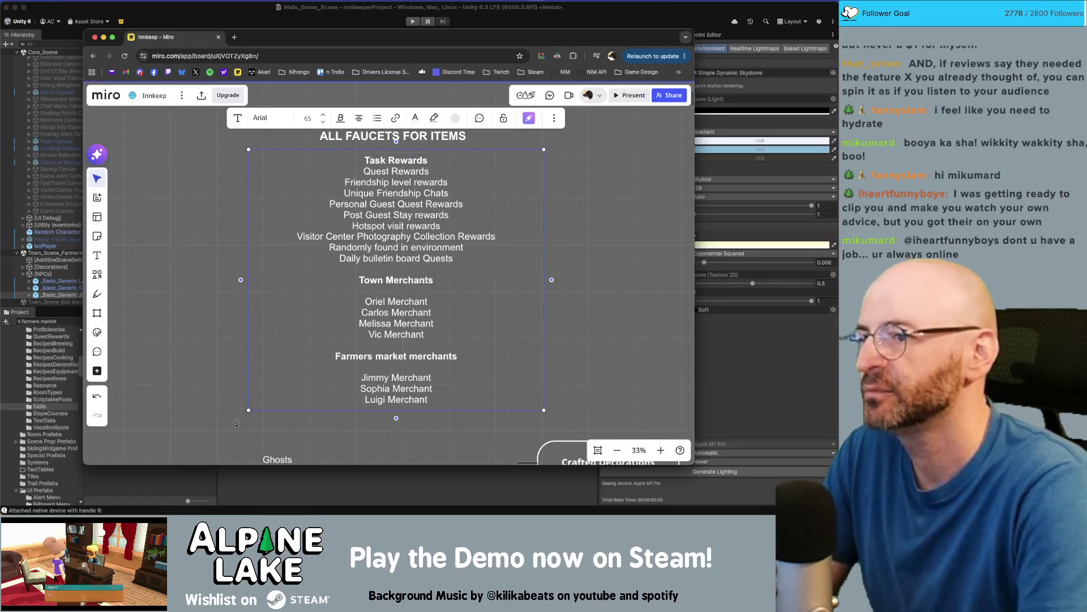
{"action": "type", "text": "Complete"}
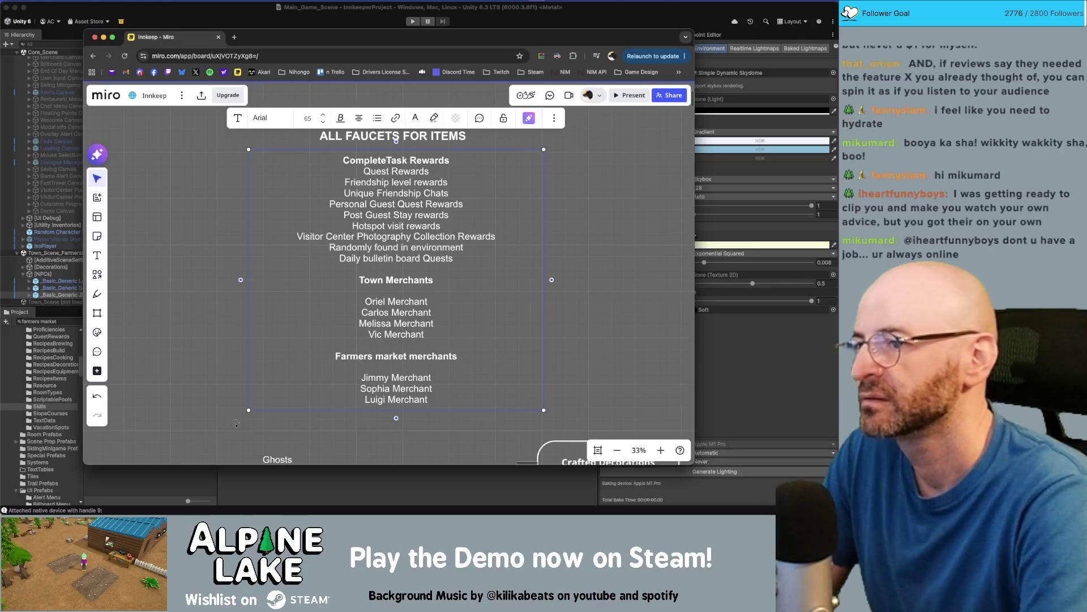
{"action": "key", "text": "BackSpace"}
{"action": "type", "text": "ing"}
{"action": "key", "text": "Right"}
{"action": "key", "text": "Right"}
{"action": "key", "text": "Right"}
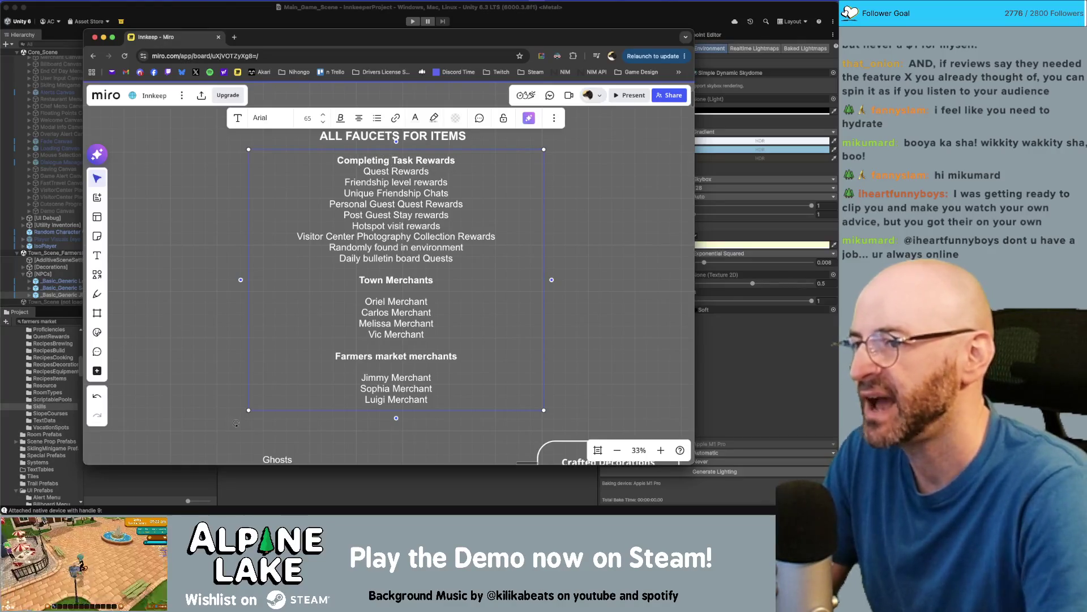
{"action": "type", "text": "s"}
{"action": "key", "text": "shift+End"}
{"action": "key", "text": "BackSpace"}
{"action": "key", "text": "Down"}
{"action": "key", "text": "Down"}
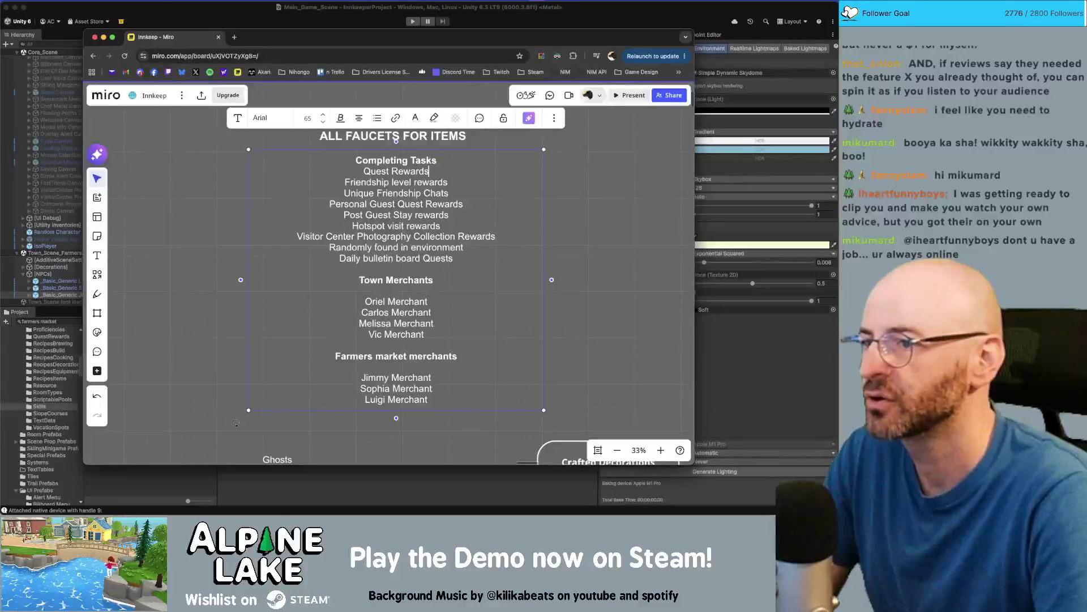
{"action": "key", "text": "Down"}
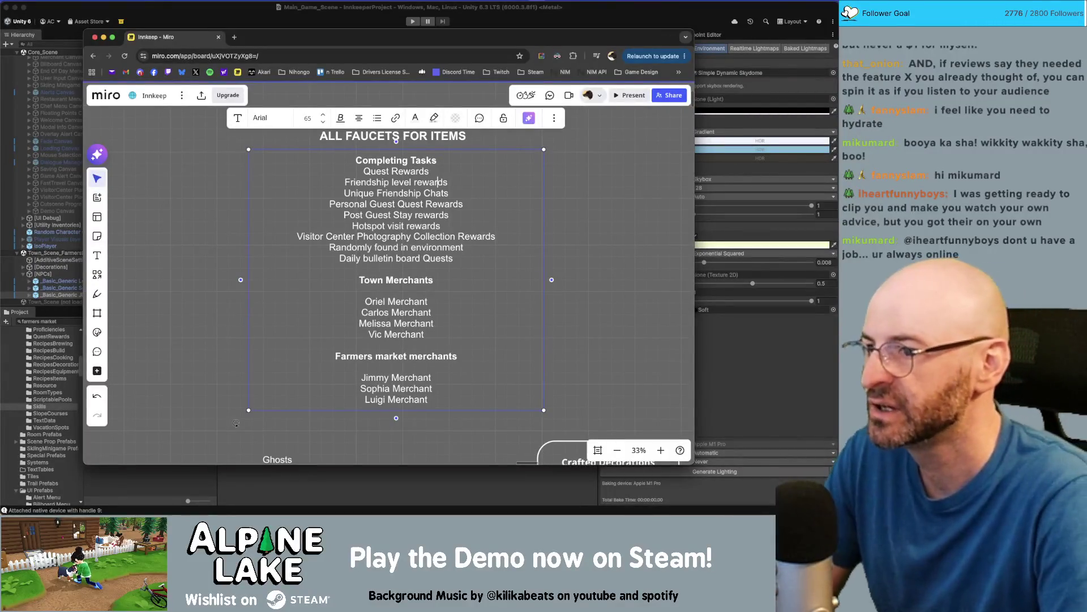
{"action": "key", "text": "Down"}
{"action": "key", "text": "Down"}
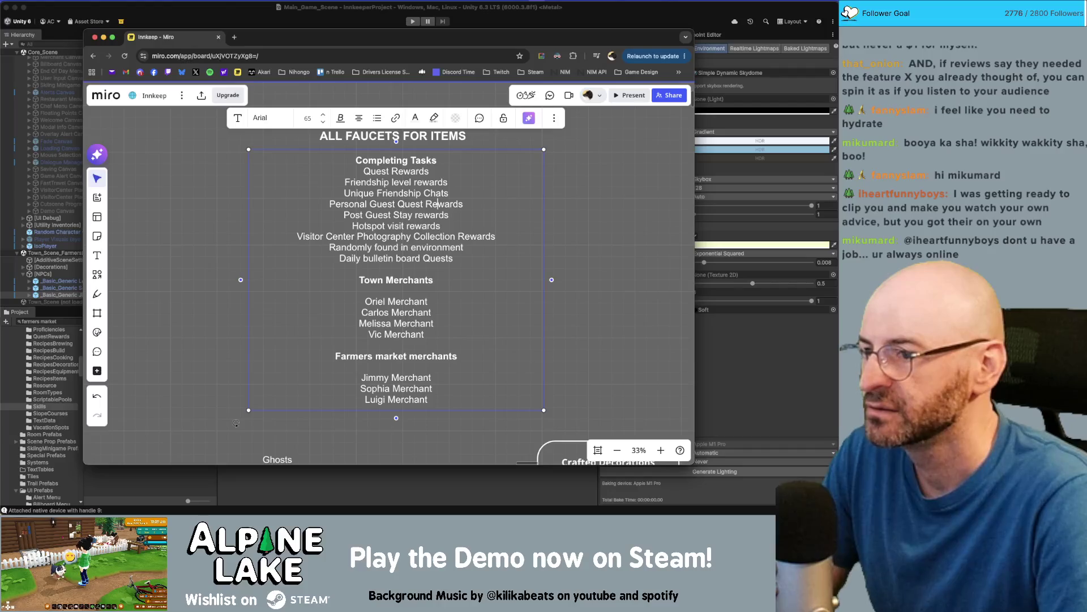
Move the Visitor Center Photography Collection Rewards line directly under Quest Rewards
{"action": "key", "text": "Down"}
{"action": "key", "text": "Down"}
{"action": "key", "text": "Down"}
{"action": "key", "text": "Home"}
{"action": "key", "text": "shift+End"}
{"action": "key", "text": "ctrl+x"}
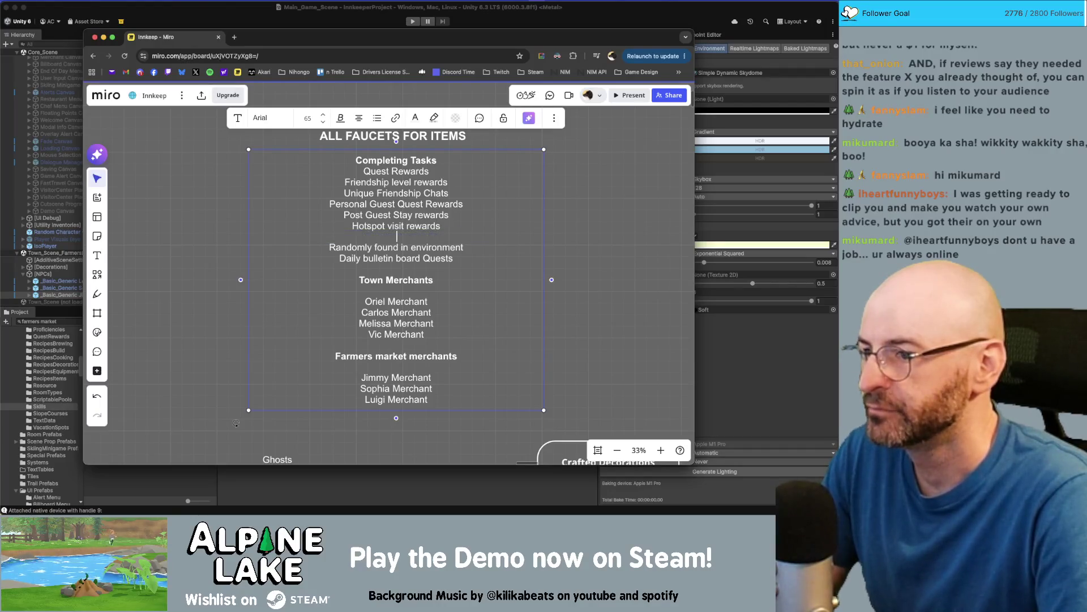
{"action": "key", "text": "BackSpace"}
{"action": "key", "text": "Up"}
{"action": "key", "text": "Up"}
{"action": "key", "text": "Up"}
{"action": "key", "text": "Return"}
{"action": "key", "text": "ctrl+v"}
{"action": "key", "text": "Escape"}
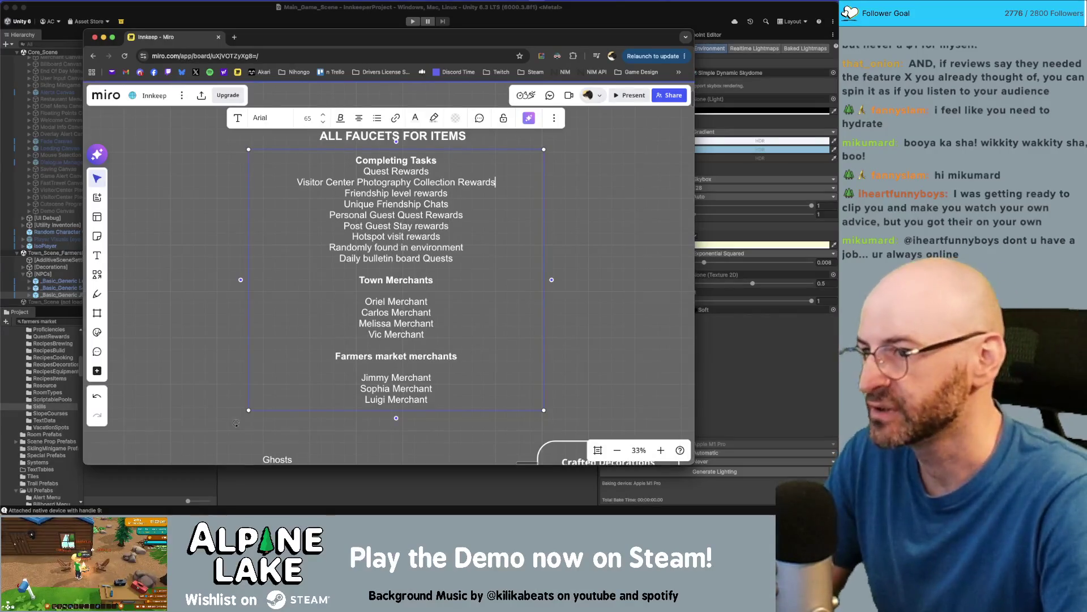
{"action": "key", "text": "Down"}
{"action": "key", "text": "Down"}
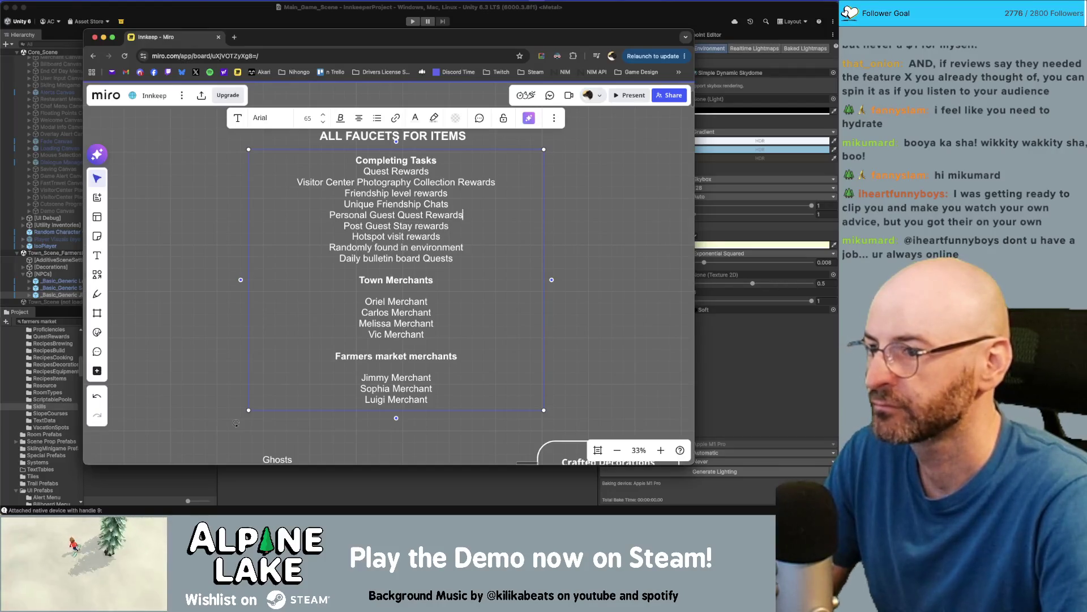
{"action": "key", "text": "Down"}
{"action": "key", "text": "Up"}
{"action": "key", "text": "Up"}
{"action": "key", "text": "Up"}
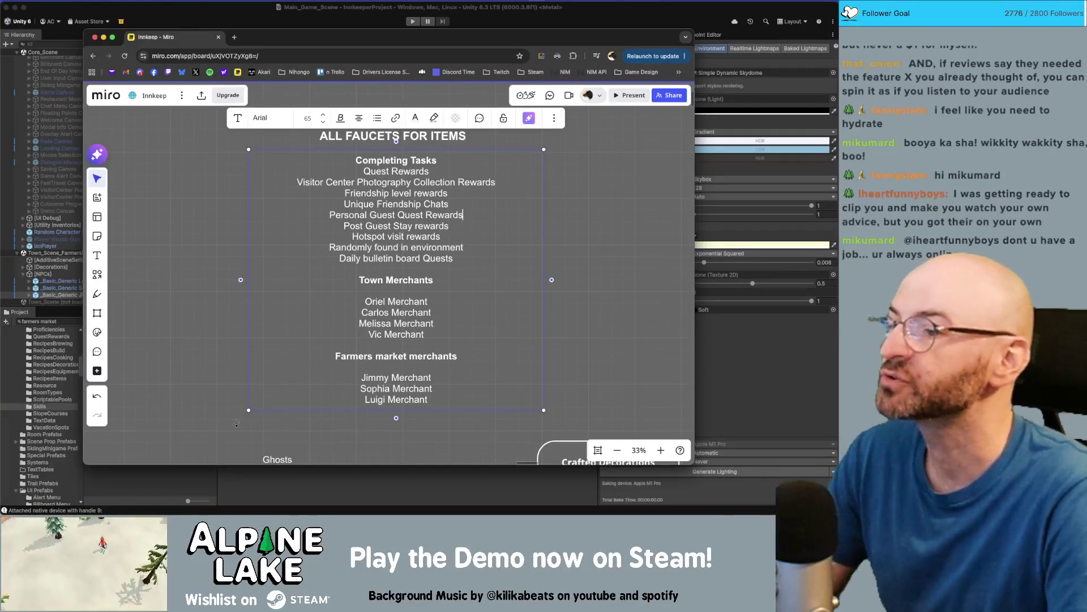
Add a 'Jules' Vacation Requests' entry after Daily bulletin board Quests
{"action": "key", "text": "Down"}
{"action": "key", "text": "Down"}
{"action": "key", "text": "Down"}
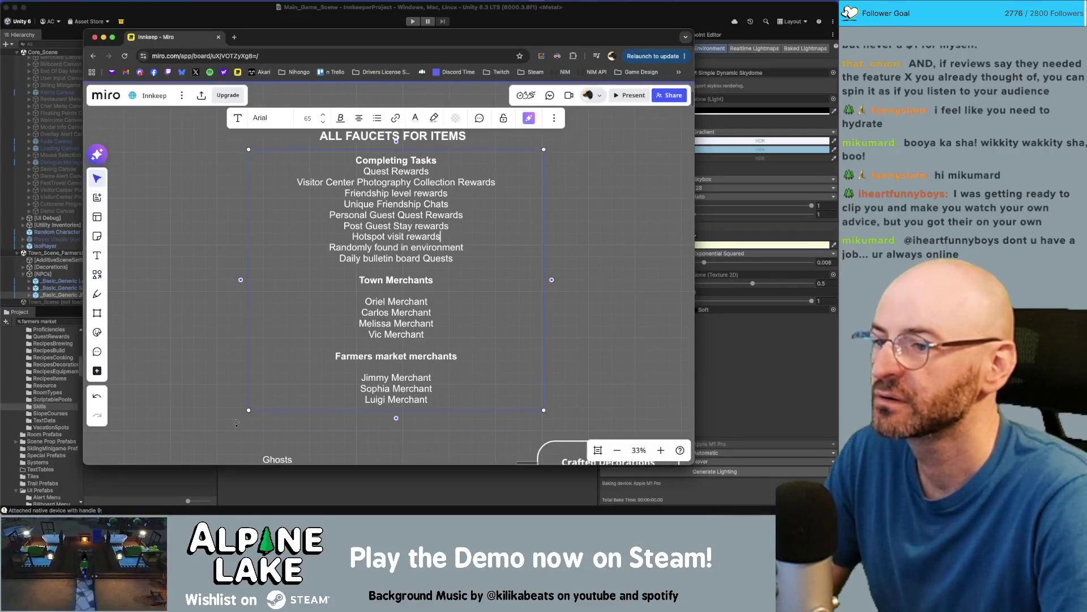
{"action": "key", "text": "Return"}
{"action": "type", "text": "Ju"}
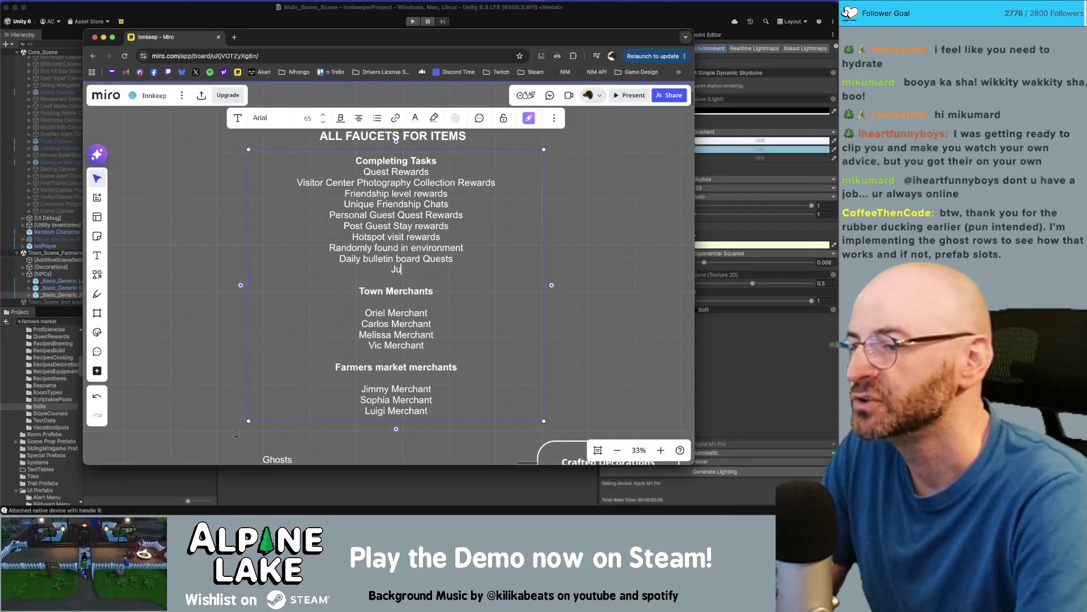
{"action": "type", "text": "les' Vacation Requests"}
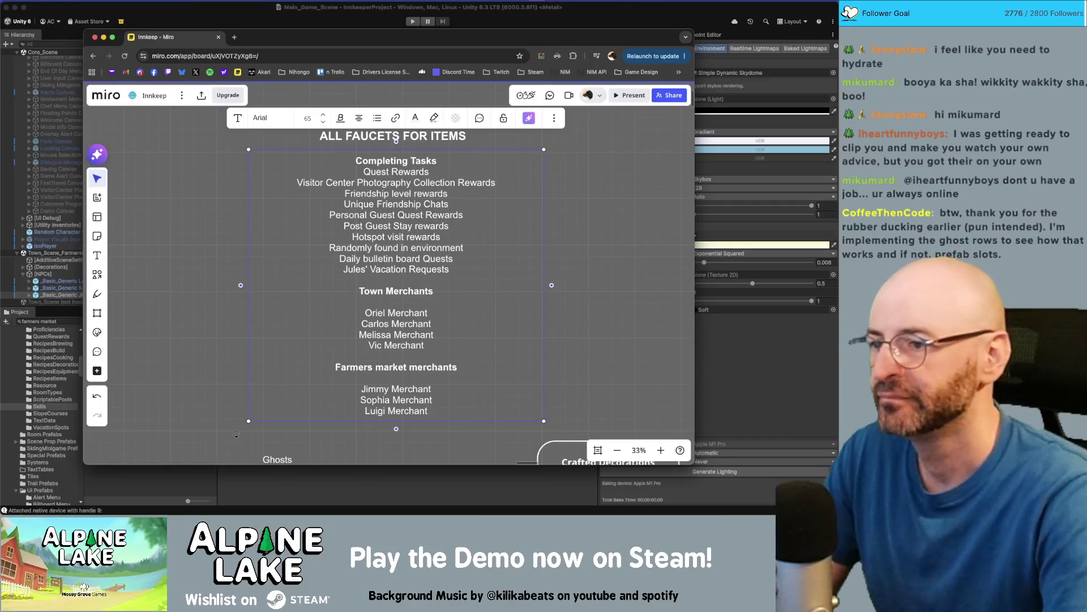
{"action": "key", "text": "super+shift+Left"}
Move Personal Guest Quest Rewards under the Visitor Center Photography line
{"action": "key", "text": "Up"}
{"action": "key", "text": "Up"}
{"action": "key", "text": "Up"}
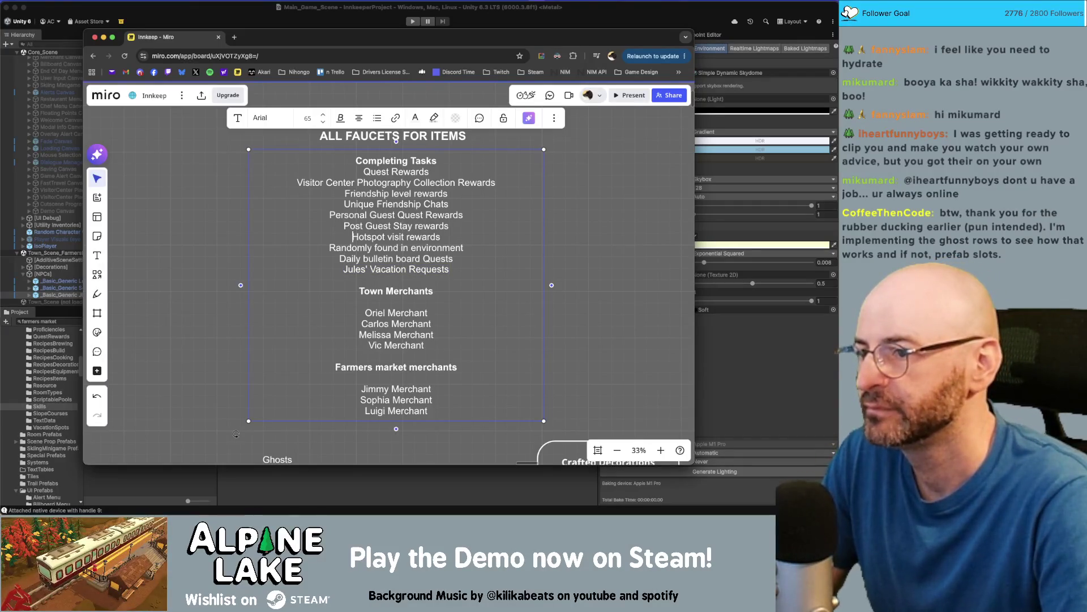
{"action": "key", "text": "super+Right"}
{"action": "key", "text": "super+shift+Left"}
{"action": "key", "text": "BackSpace"}
{"action": "key", "text": "BackSpace"}
{"action": "key", "text": "Up"}
{"action": "key", "text": "Up"}
{"action": "key", "text": "Return"}
{"action": "key", "text": "super+v"}
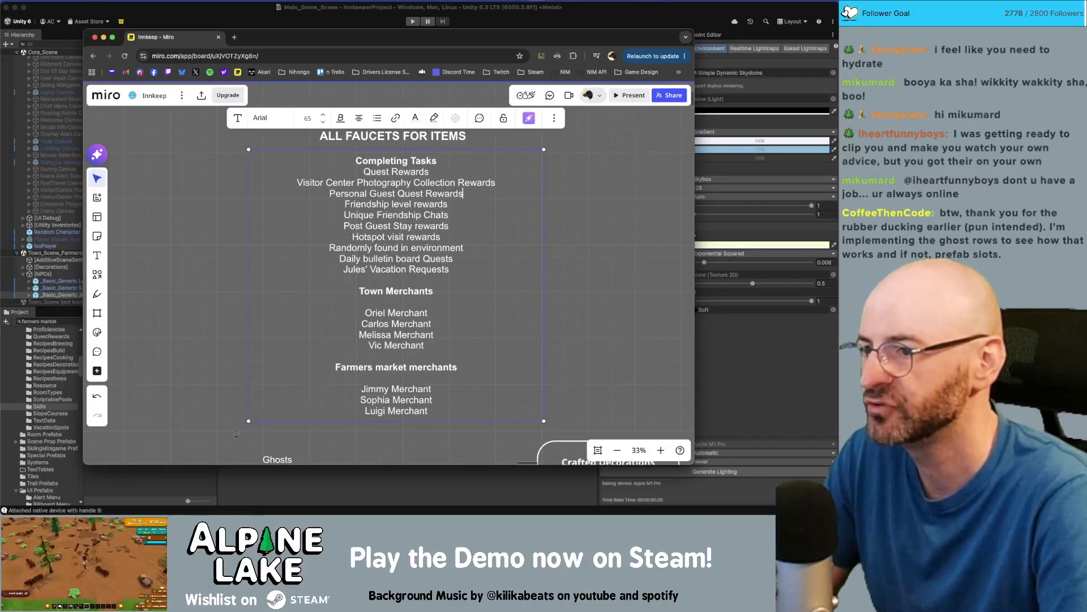
{"action": "key", "text": "Return"}
{"action": "key", "text": "Down"}
{"action": "key", "text": "Down"}
{"action": "key", "text": "Down"}
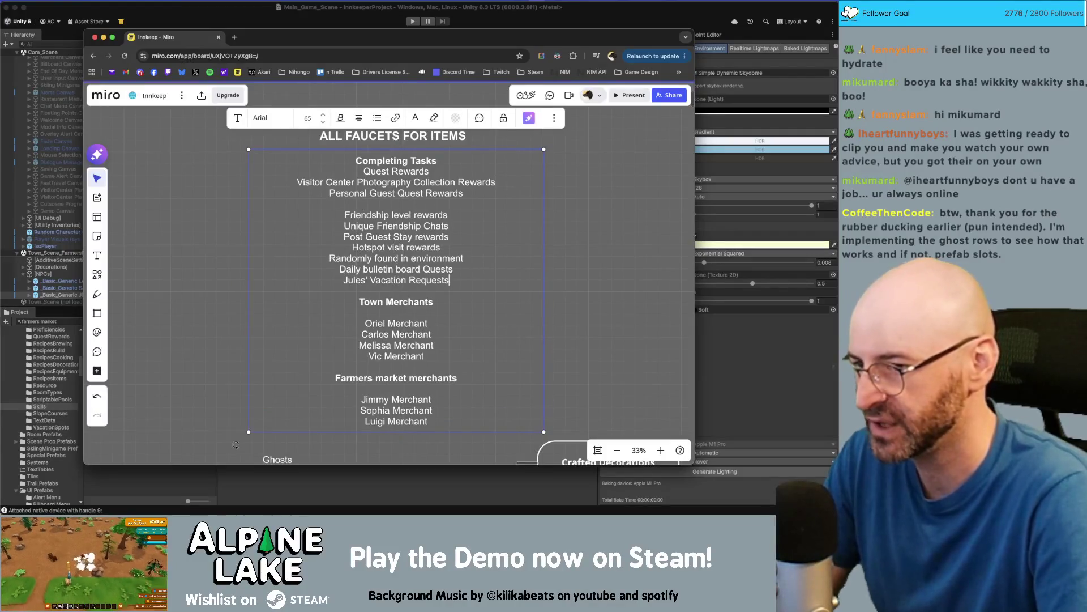
Move Jules' Vacation Requests below Personal Guest Quest Rewards, followed by empty lines
{"action": "key", "text": "super+Right"}
{"action": "key", "text": "super+shift+Left"}
{"action": "key", "text": "super+x"}
{"action": "key", "text": "BackSpace"}
{"action": "key", "text": "Up"}
{"action": "key", "text": "Up"}
{"action": "key", "text": "Up"}
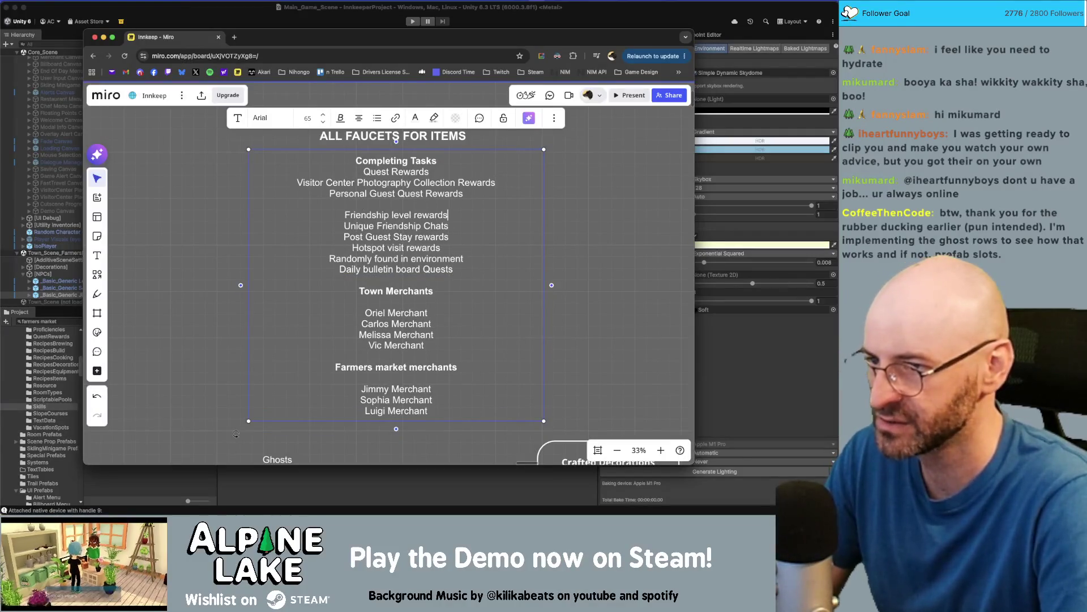
{"action": "key", "text": "super+v"}
{"action": "key", "text": "Return"}
{"action": "key", "text": "Return"}
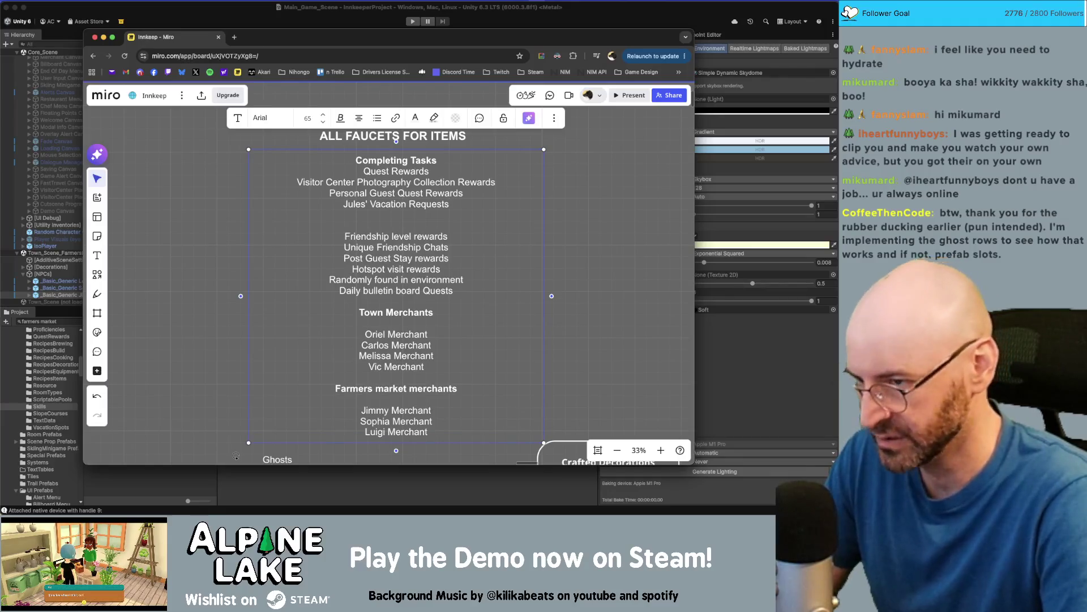
Remove the blank line above Friendship level rewards and move it up under Jules' Vacation Requests
{"action": "key", "text": "Delete"}
{"action": "key", "text": "super+Right"}
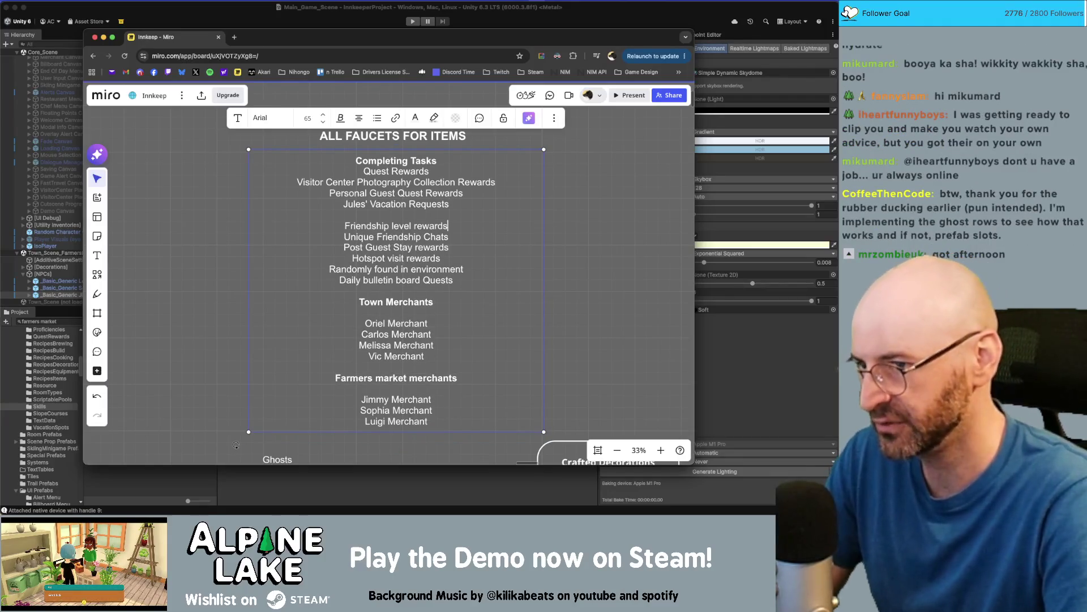
{"action": "key", "text": "shift+super+Left"}
{"action": "key", "text": "super+x"}
{"action": "key", "text": "Up"}
{"action": "key", "text": "super+v"}
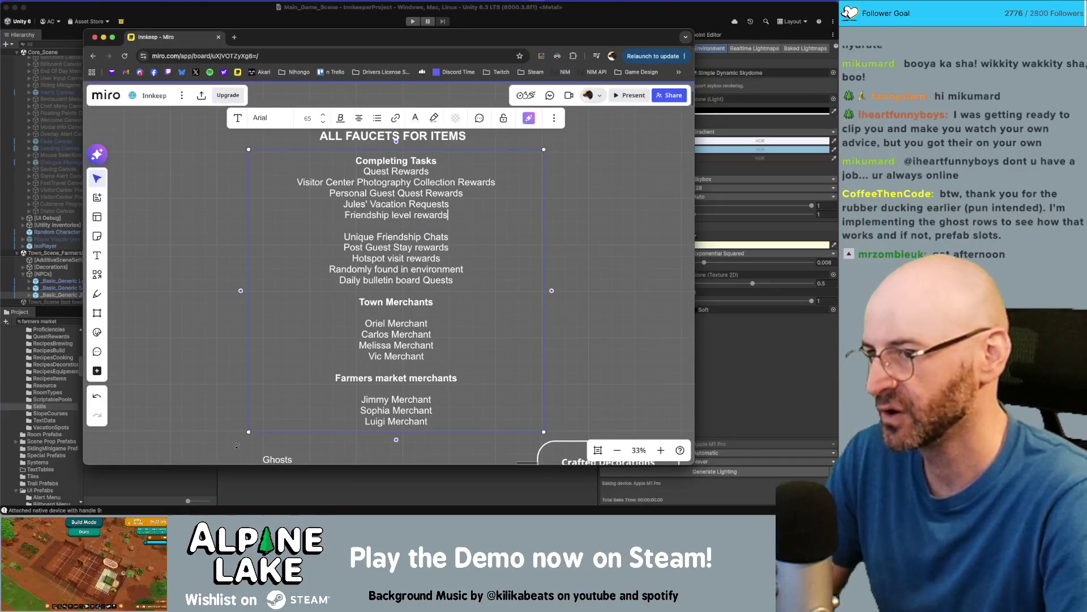
{"action": "key", "text": "Return"}
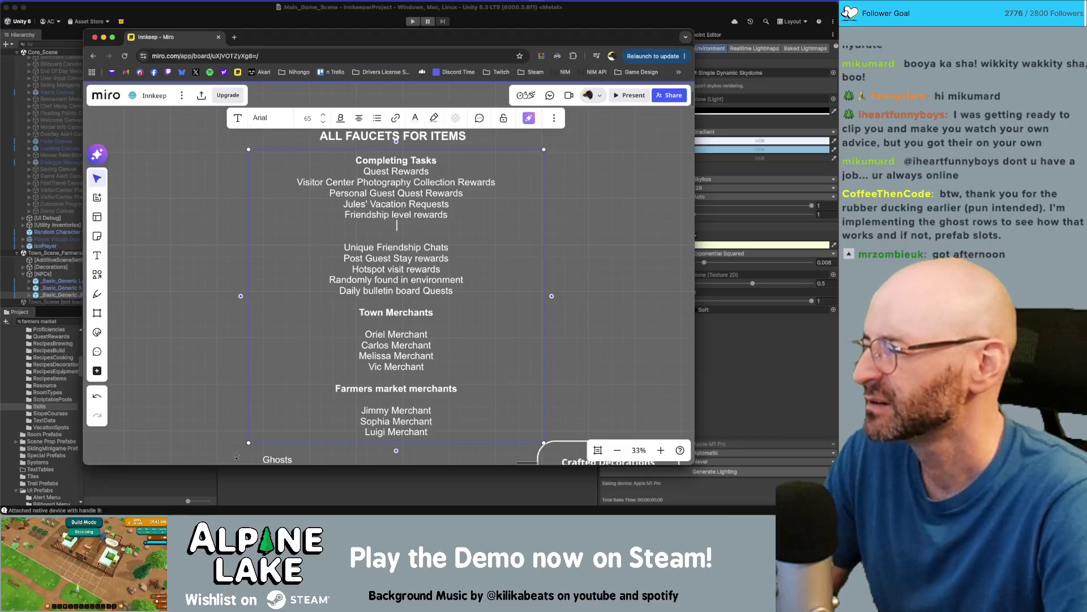
Put Friendship level rewards back above Unique Friendship Chats, with a blank line after Unique Friendship Chats
{"action": "key", "text": "shift+super+Left"}
{"action": "key", "text": "super+x"}
{"action": "key", "text": "Down"}
{"action": "key", "text": "Down"}
{"action": "key", "text": "super+v"}
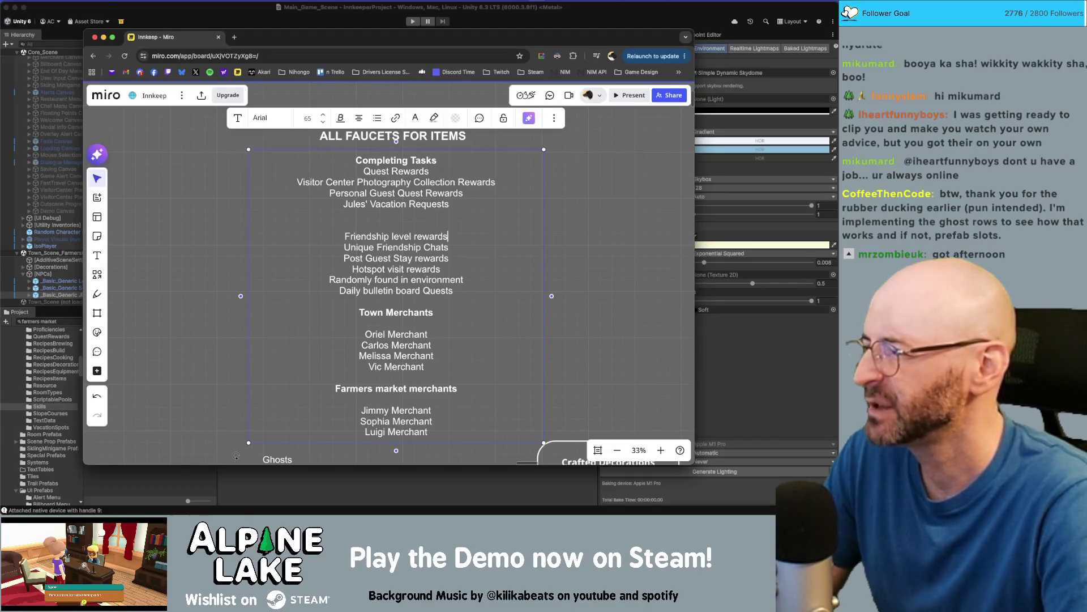
{"action": "key", "text": "Down"}
{"action": "key", "text": "Down"}
{"action": "key", "text": "super+Right"}
{"action": "key", "text": "Return"}
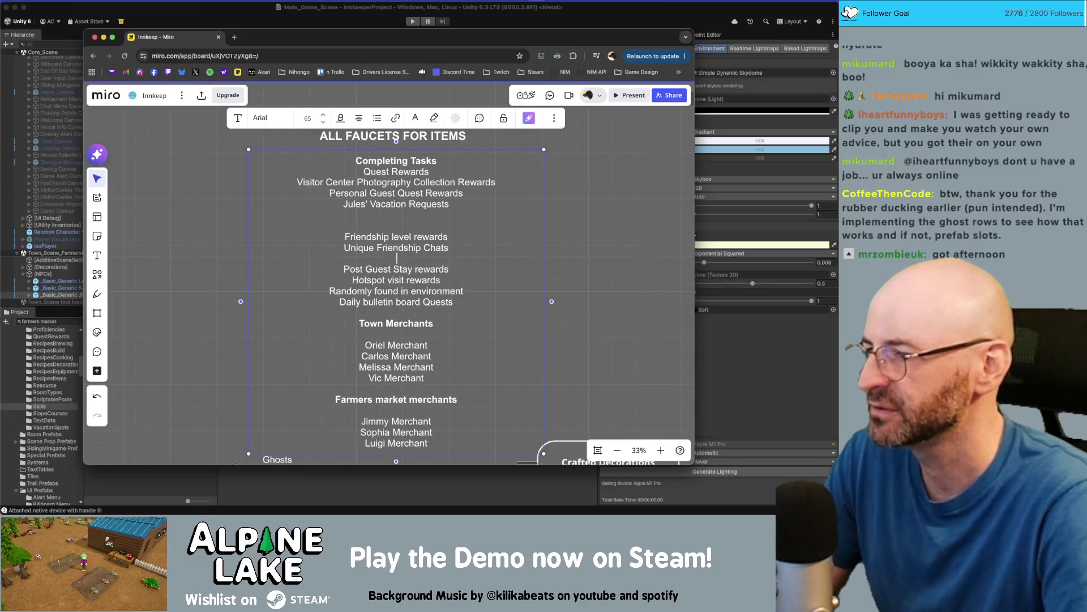
Place Post Guest Stay rewards under Jules' Vacation Requests and remove blank lines above Hotspot visit rewards
{"action": "key", "text": "Down"}
{"action": "key", "text": "shift+super+Left"}
{"action": "key", "text": "BackSpace"}
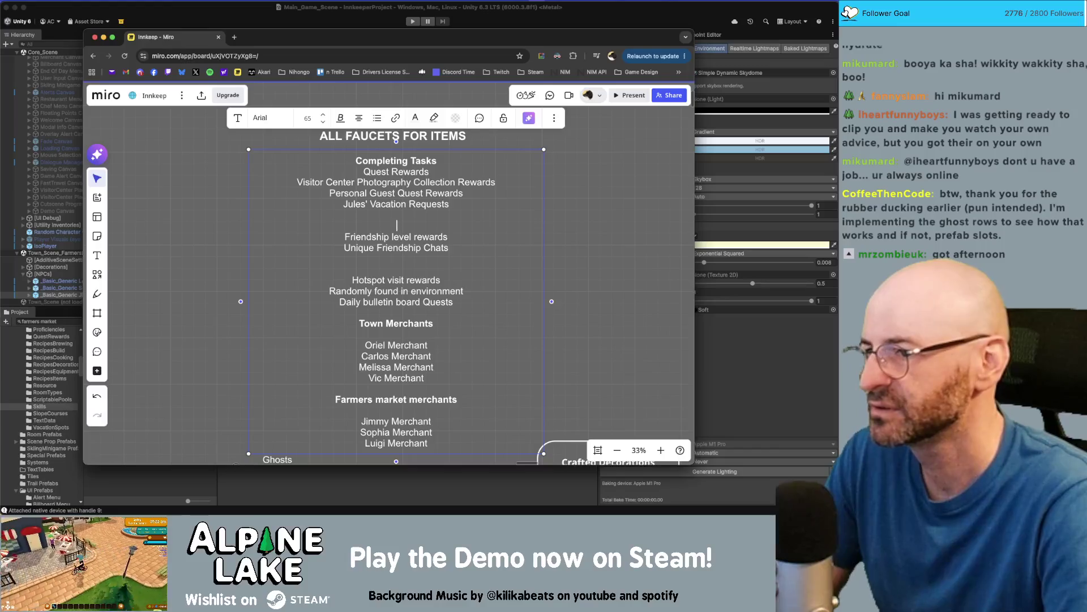
{"action": "key", "text": "super+z"}
{"action": "key", "text": "Return"}
{"action": "key", "text": "Down"}
{"action": "key", "text": "Down"}
{"action": "key", "text": "Down"}
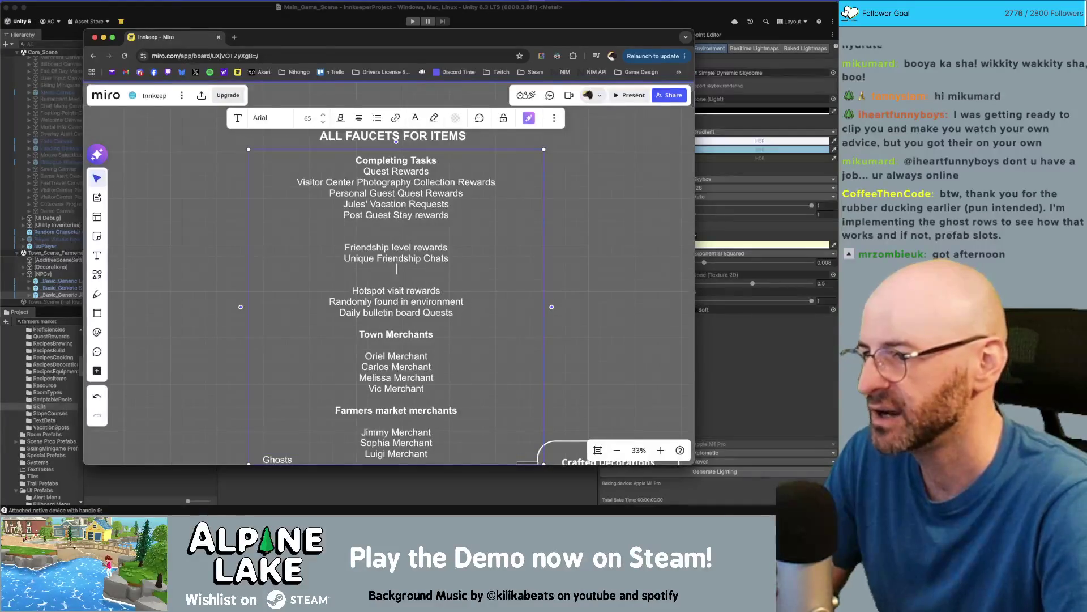
{"action": "key", "text": "super+Right"}
{"action": "key", "text": "super+Left"}
{"action": "key", "text": "BackSpace"}
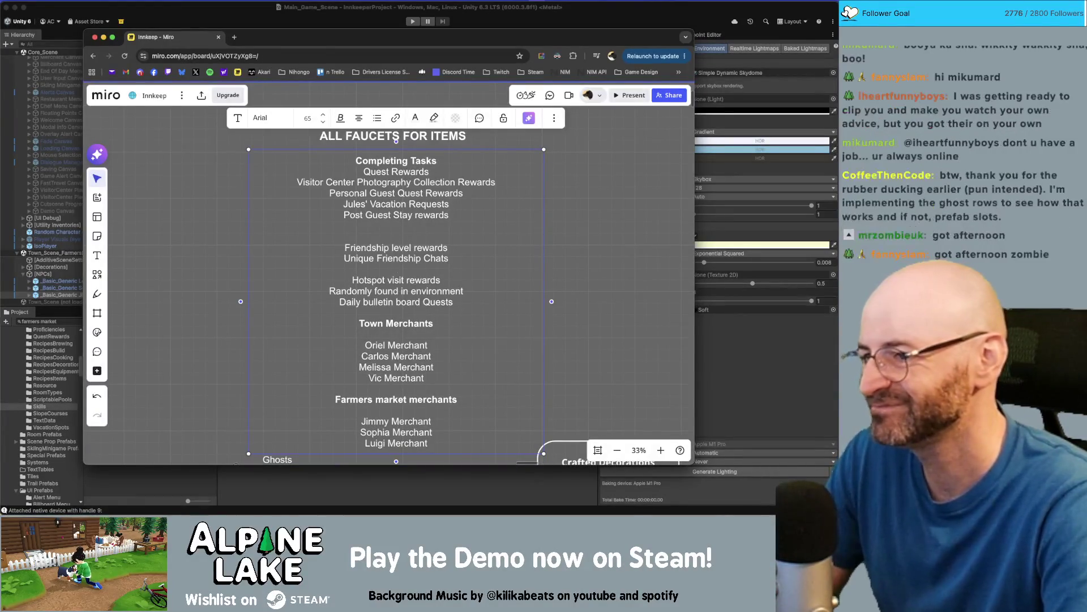
{"action": "key", "text": "BackSpace"}
{"action": "key", "text": "Down"}
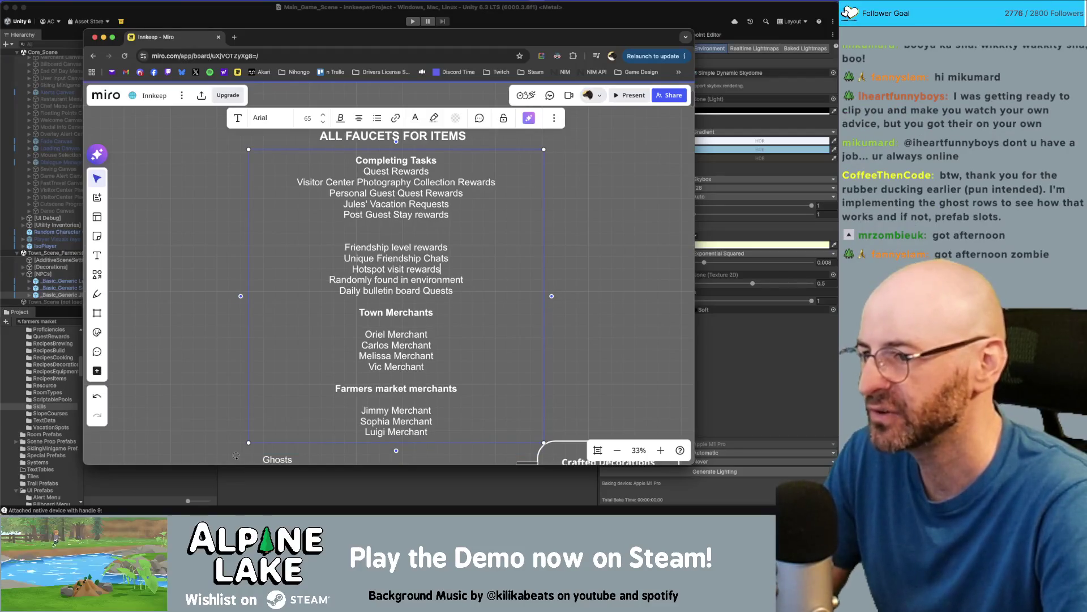
Move Daily bulletin board Quests below Quest Rewards and open an empty line above Friendship level rewards
{"action": "key", "text": "Down"}
{"action": "key", "text": "shift+super+Left"}
{"action": "key", "text": "BackSpace"}
{"action": "key", "text": "BackSpace"}
{"action": "key", "text": "Up"}
{"action": "key", "text": "Up"}
{"action": "key", "text": "Up"}
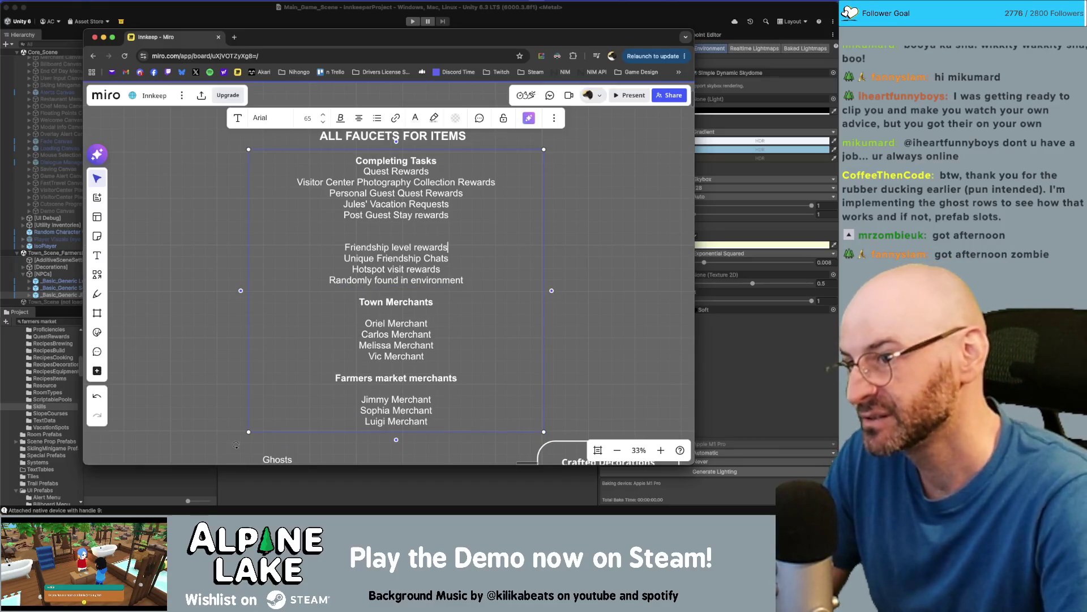
{"action": "key", "text": "super+z"}
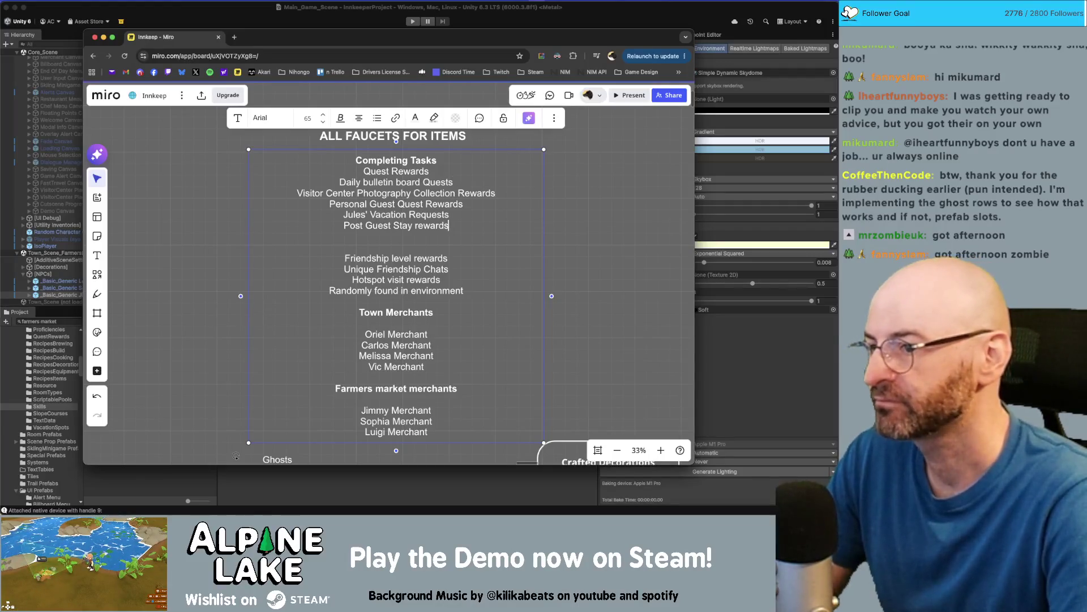
{"action": "key", "text": "Return"}
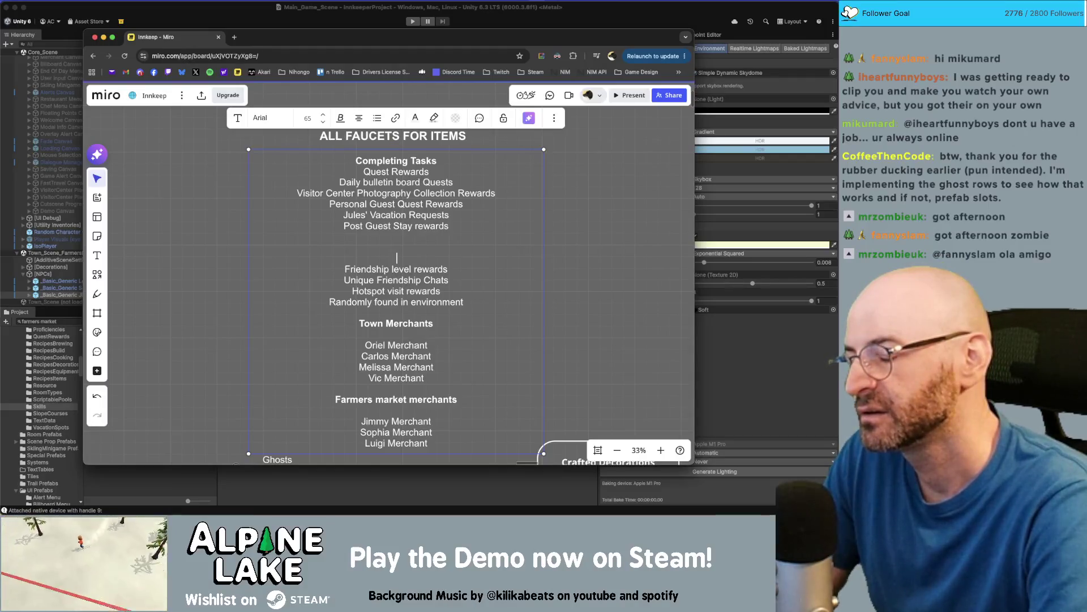
Type the 'Situation' heading above Friendship level rewards, deselect, then reselect the faucets text box
{"action": "type", "text": "Situation"}
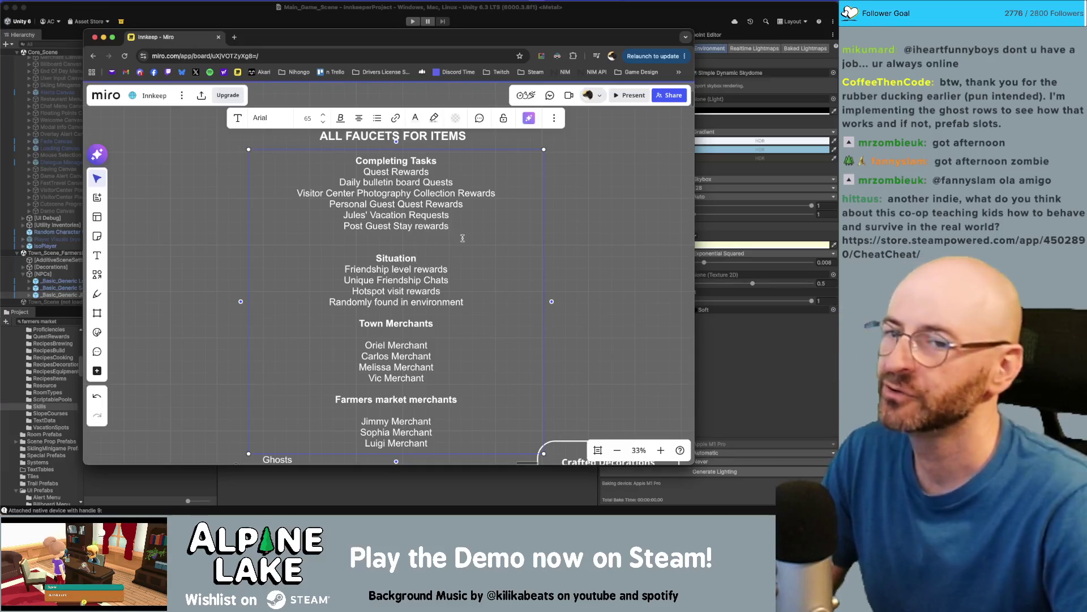
{"action": "left_click", "coordinate": [221, 265]}
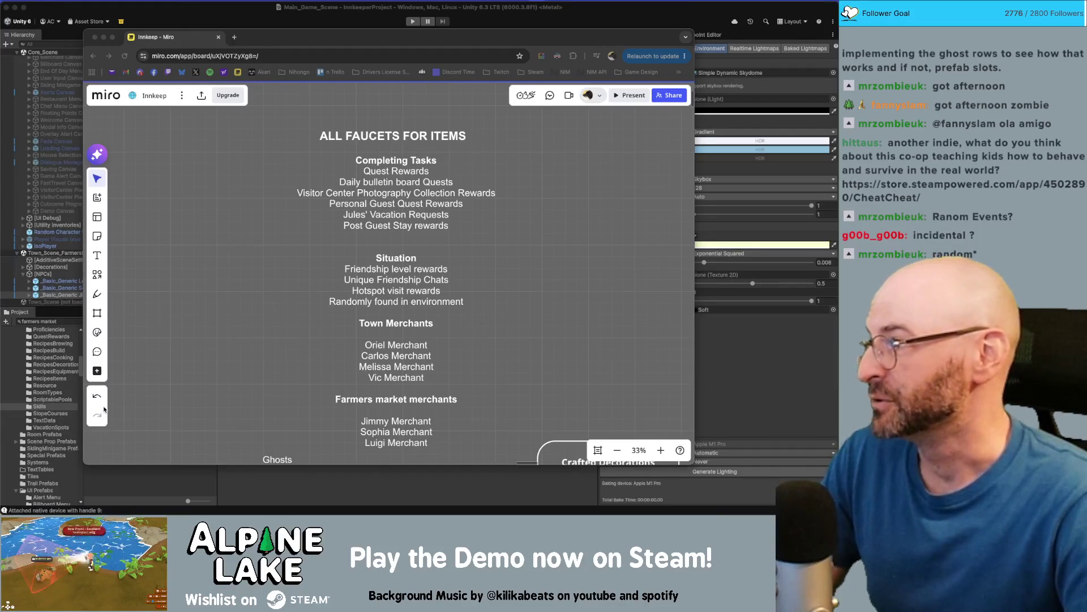
{"action": "left_click", "coordinate": [488, 253]}
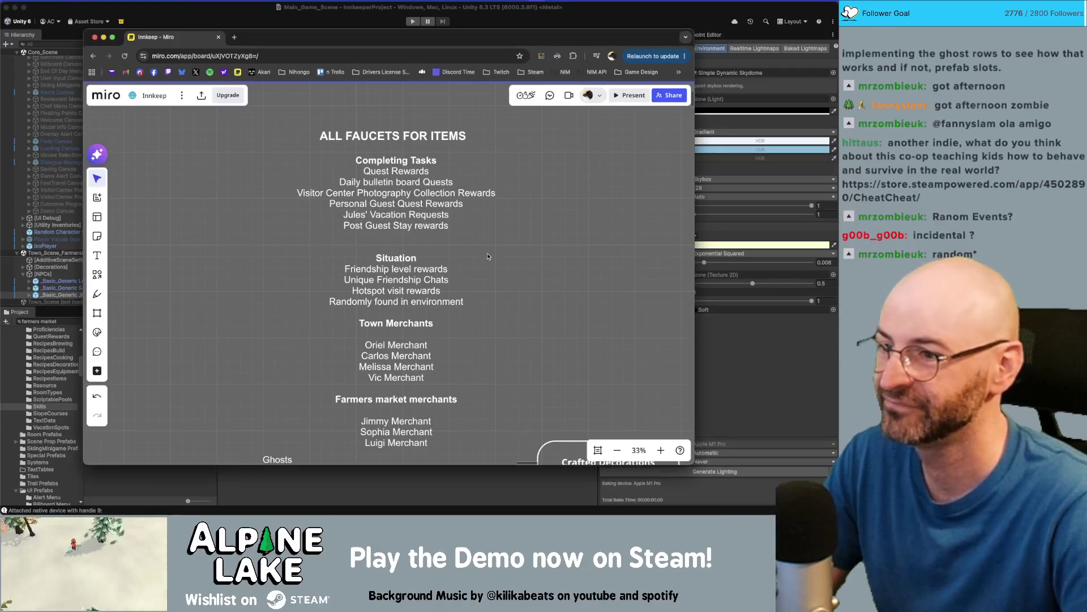
Replace the 'Situation' heading in the faucets list with 'Incidental'
{"action": "left_click", "coordinate": [487, 243]}
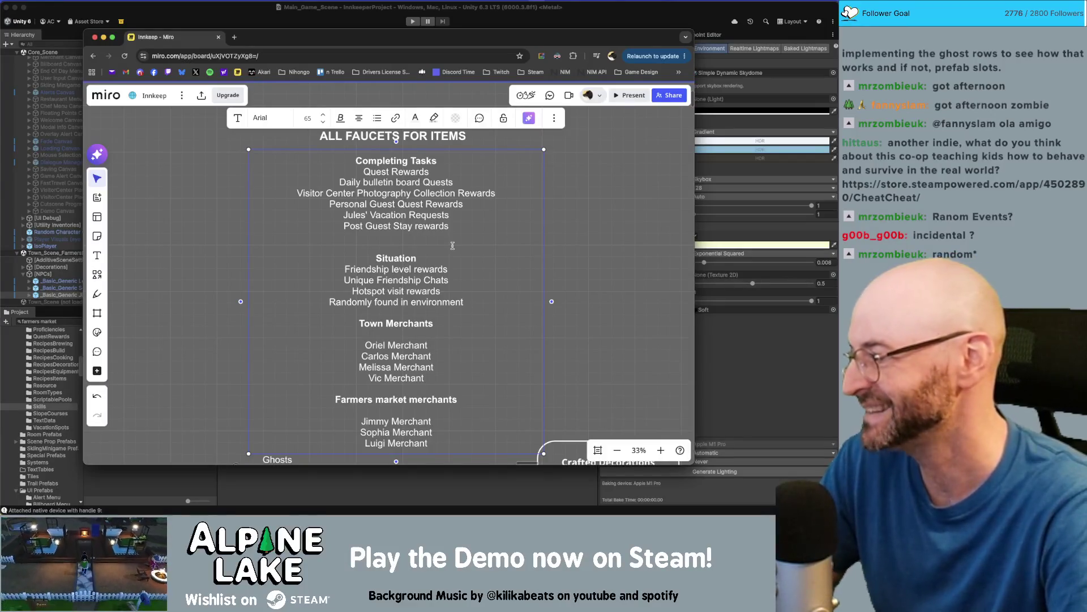
{"action": "key", "text": "Down"}
{"action": "key", "text": "shift+alt+Left"}
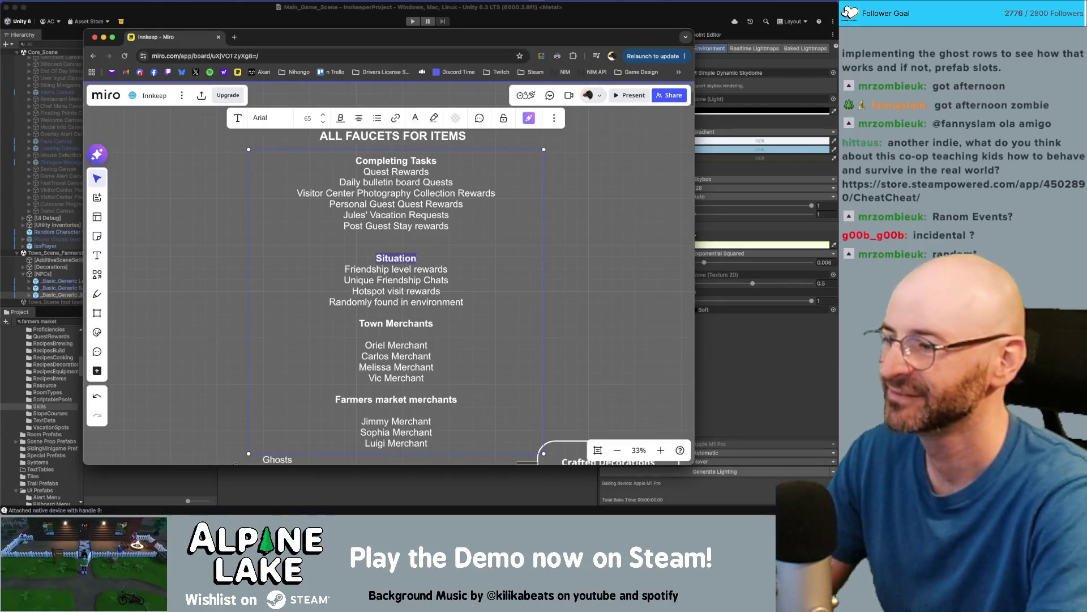
{"action": "key", "text": "BackSpace"}
{"action": "type", "text": "Incidental"}
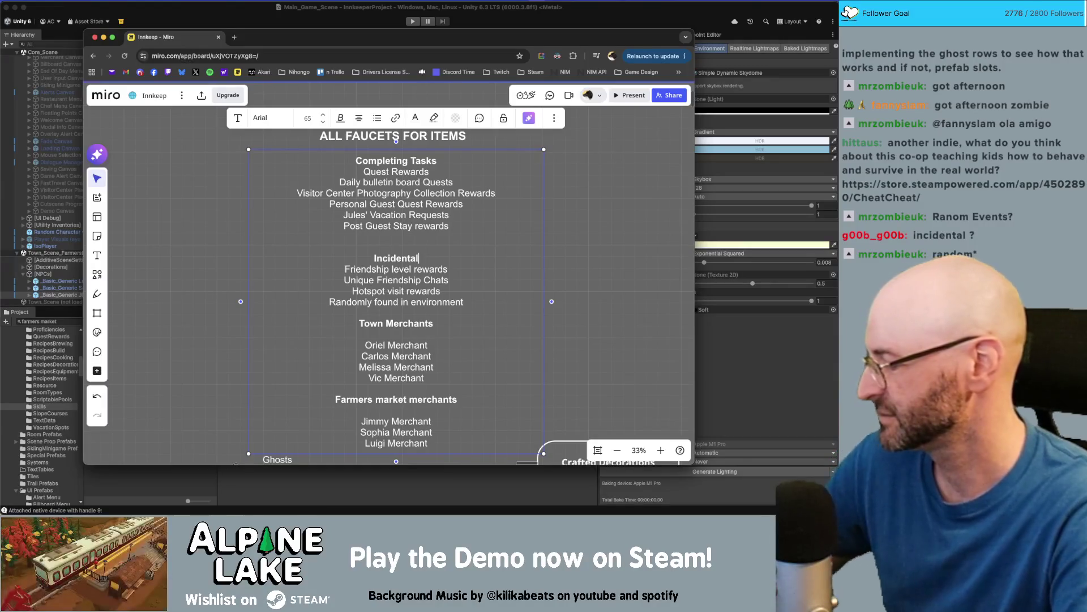
Delete the extra blank line above the heading and extend it to 'Incidental / Indirect task complete'
{"action": "left_click", "coordinate": [396, 246]}
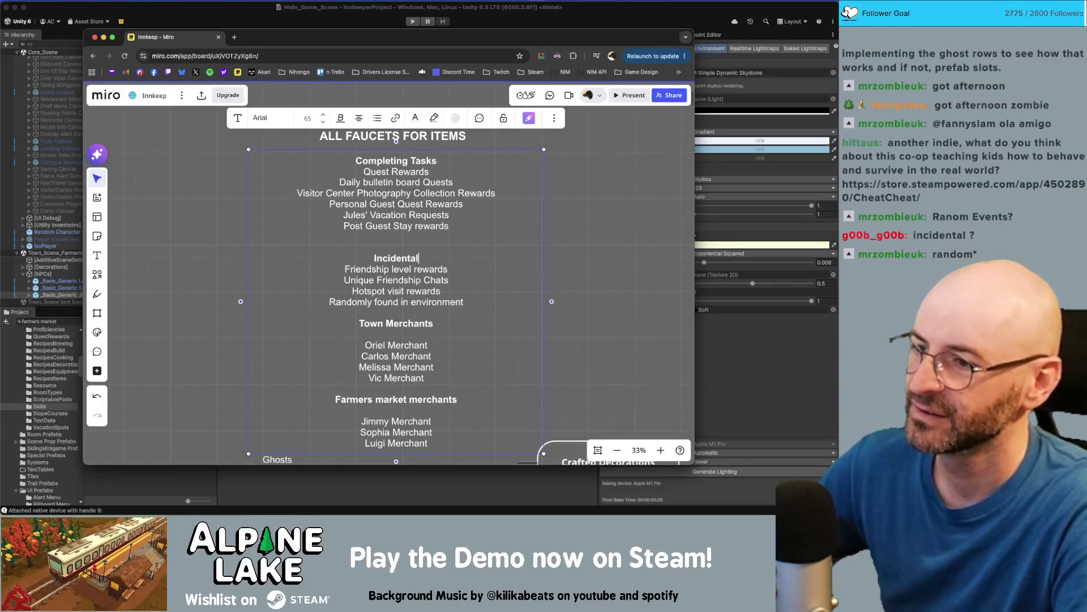
{"action": "key", "text": "BackSpace"}
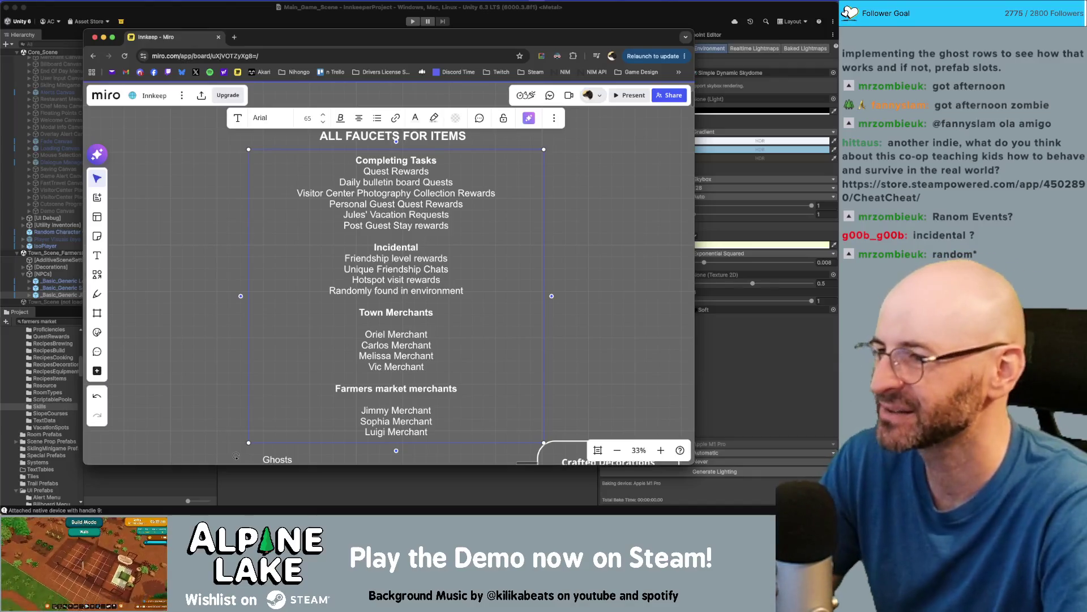
{"action": "type", "text": " / Indirecto"}
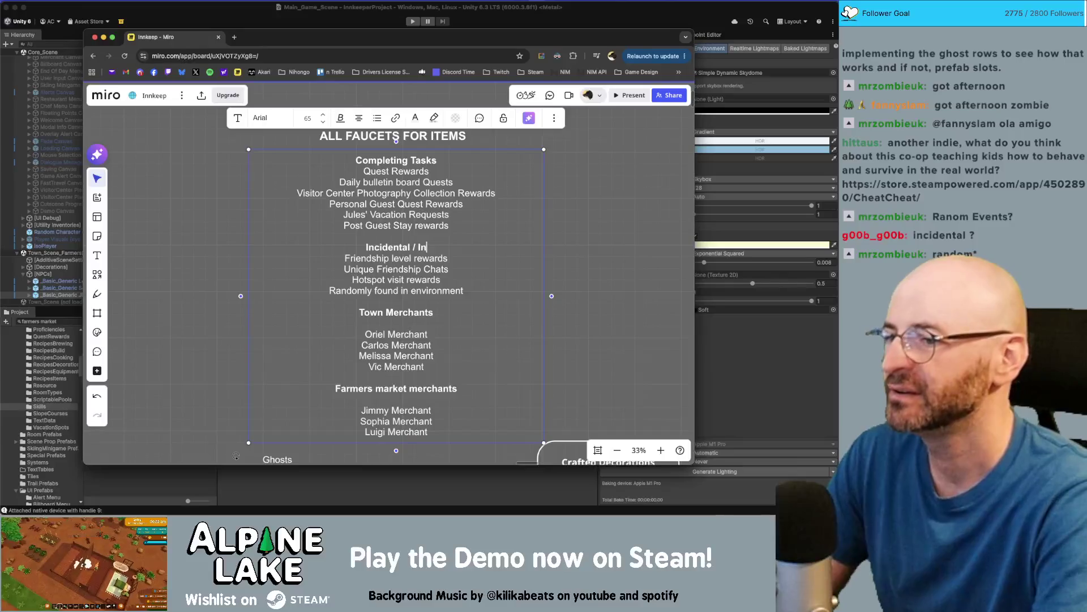
{"action": "key", "text": "BackSpace"}
{"action": "type", "text": "task complete"}
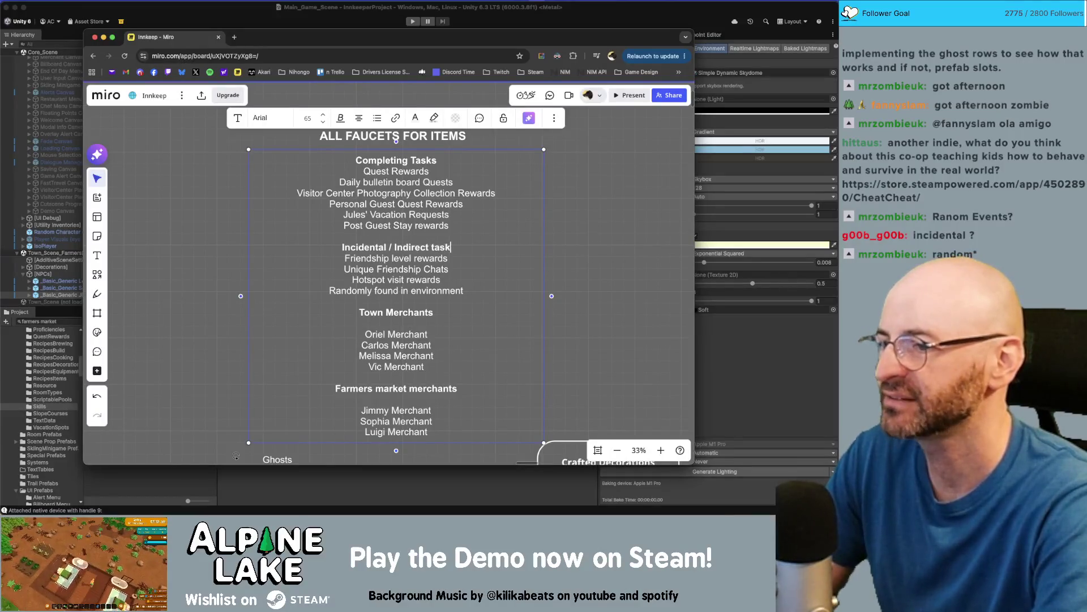
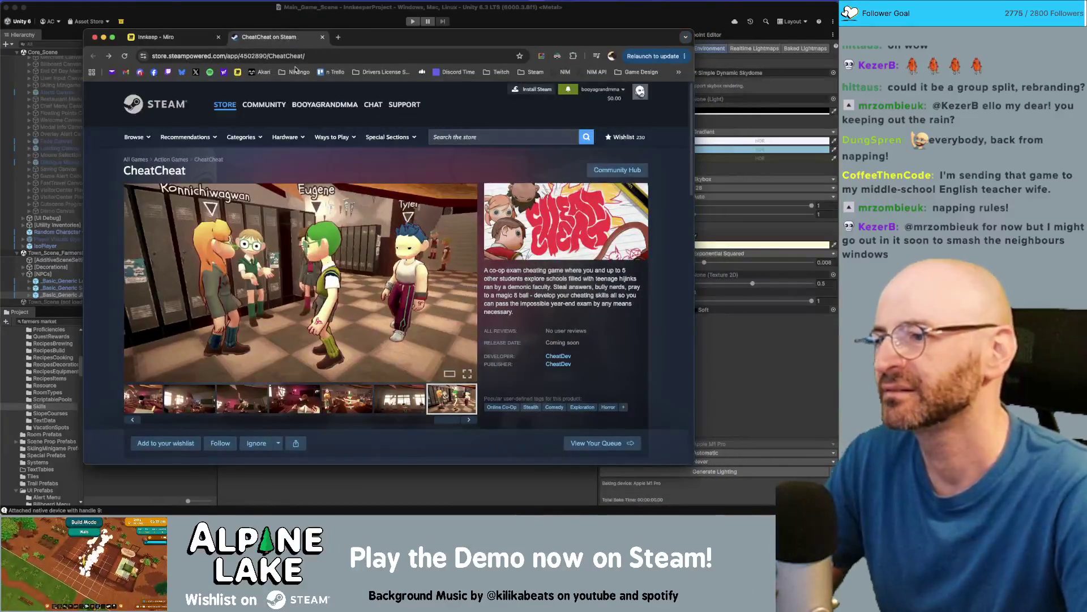
Browse the CheatCheat screenshots, settling on the fifth one showing the classroom with folded paper
{"action": "left_click", "coordinate": [246, 392]}
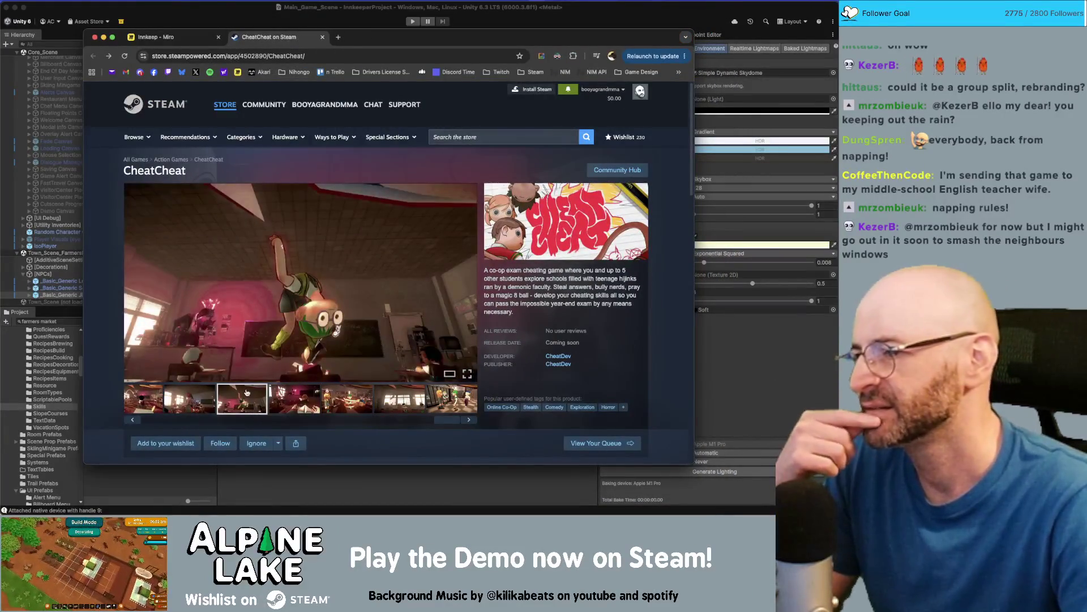
{"action": "left_click", "coordinate": [210, 395]}
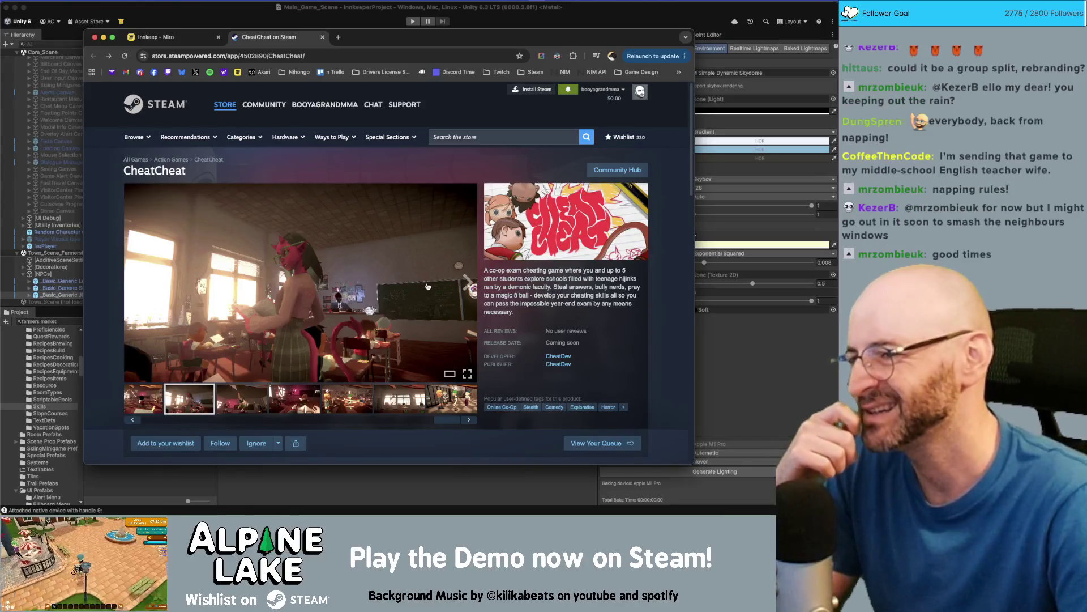
{"action": "left_click_drag", "start_coordinate": [445, 419], "coordinate": [194, 419]}
{"action": "left_click", "coordinate": [183, 395]}
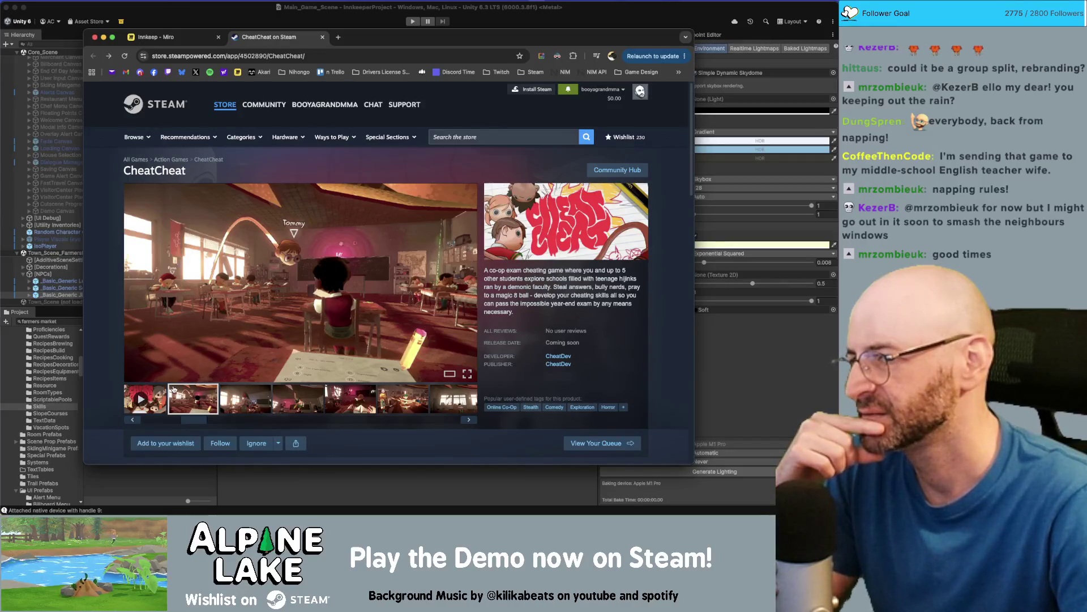
{"action": "left_click", "coordinate": [292, 398]}
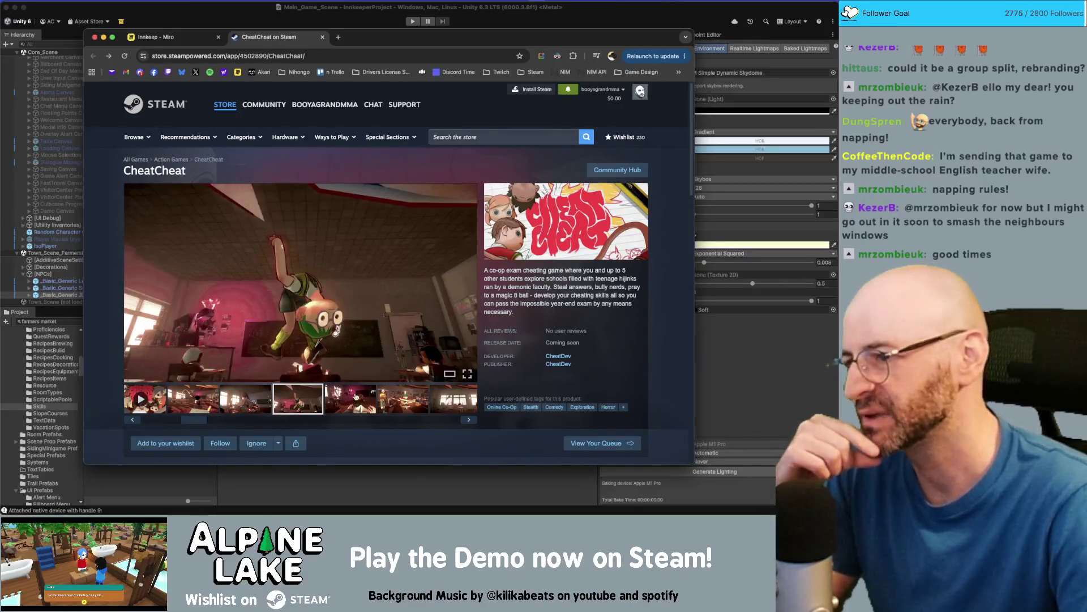
{"action": "left_click", "coordinate": [351, 401]}
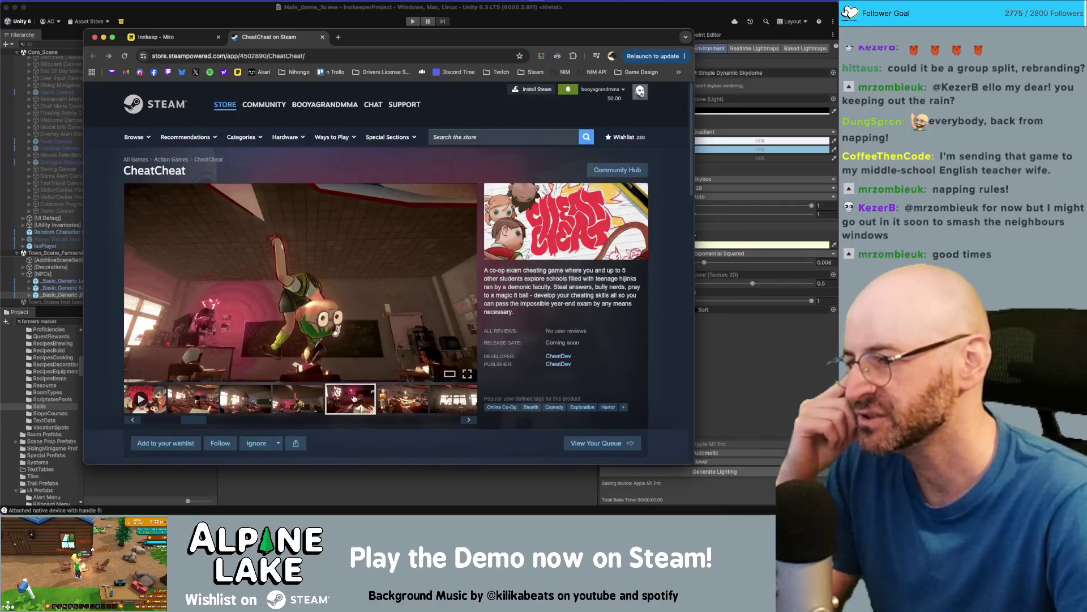
{"action": "left_click", "coordinate": [398, 402]}
{"action": "left_click", "coordinate": [356, 398]}
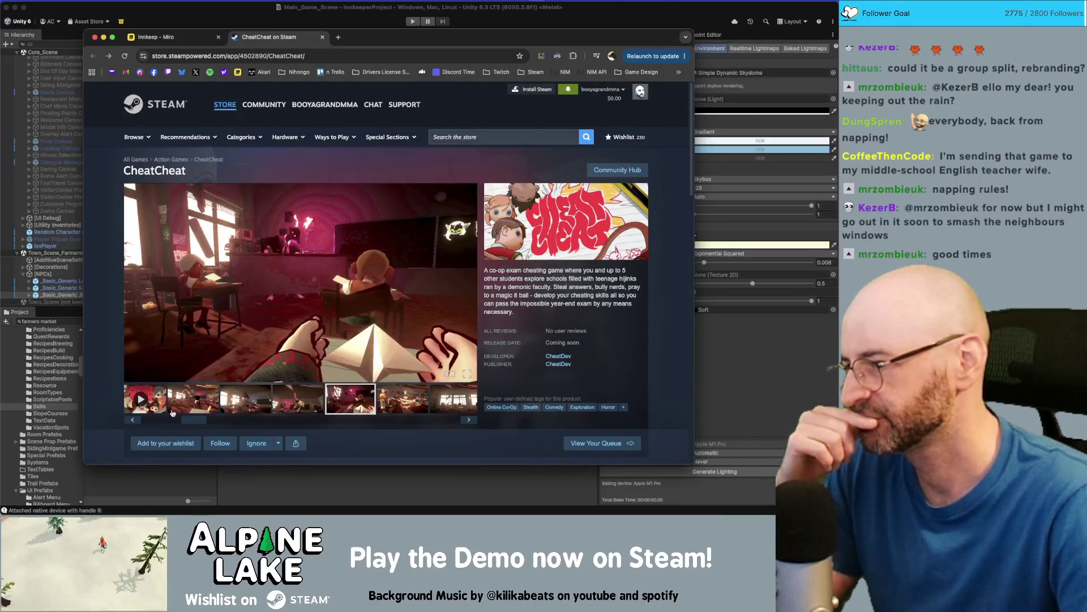
{"action": "left_click", "coordinate": [146, 420]}
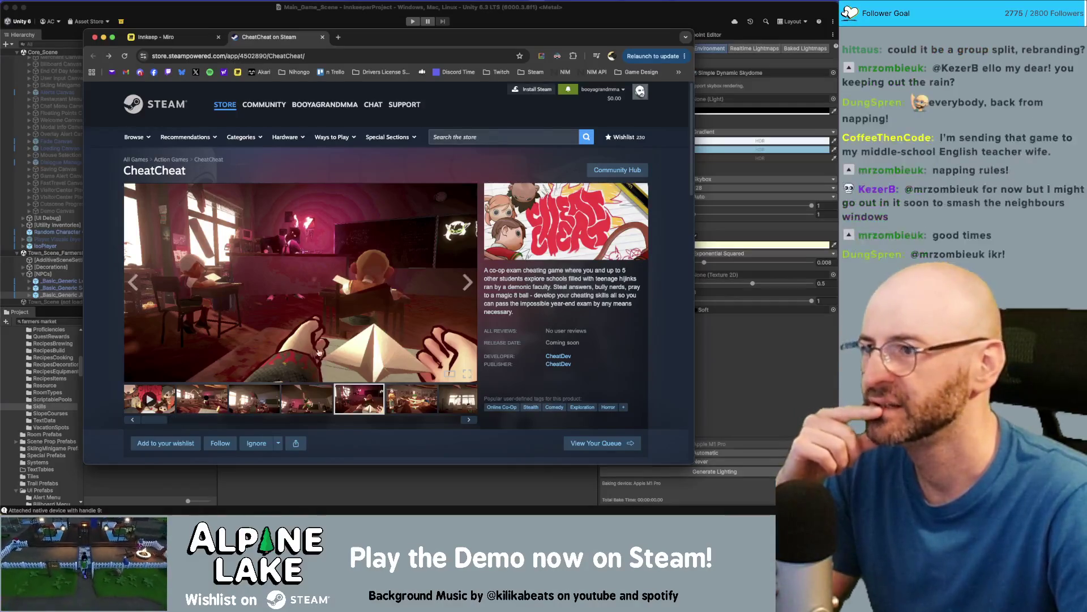
{"action": "scroll", "coordinate": [319, 339], "scroll_direction": "down", "scroll_amount": 1}
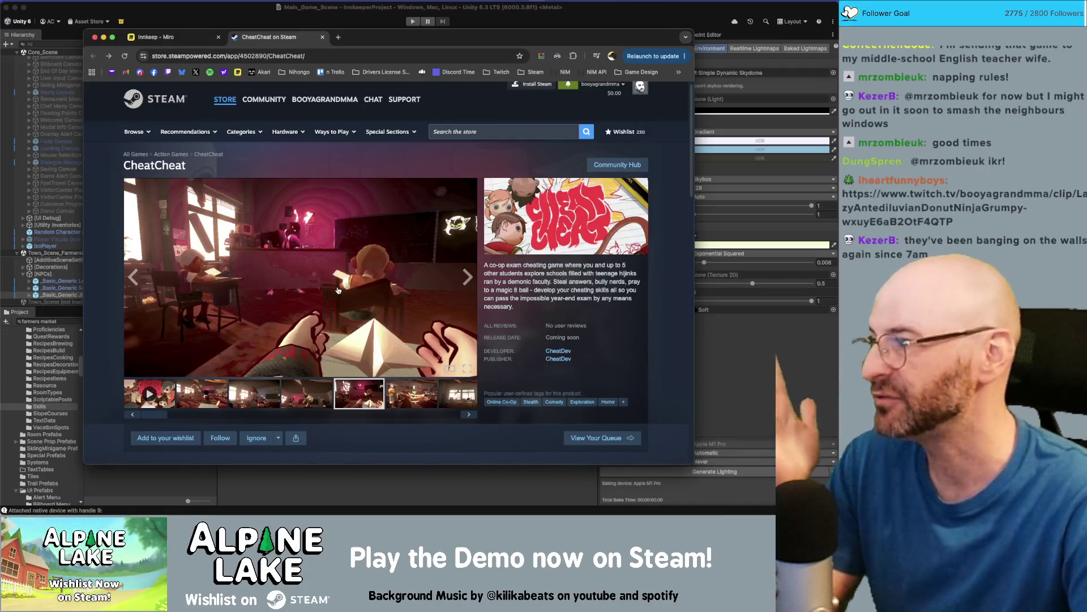
Step through the classroom, fifth, sixth and students-in-the-hallway screenshots in the CheatCheat gallery
{"action": "left_click", "coordinate": [193, 392]}
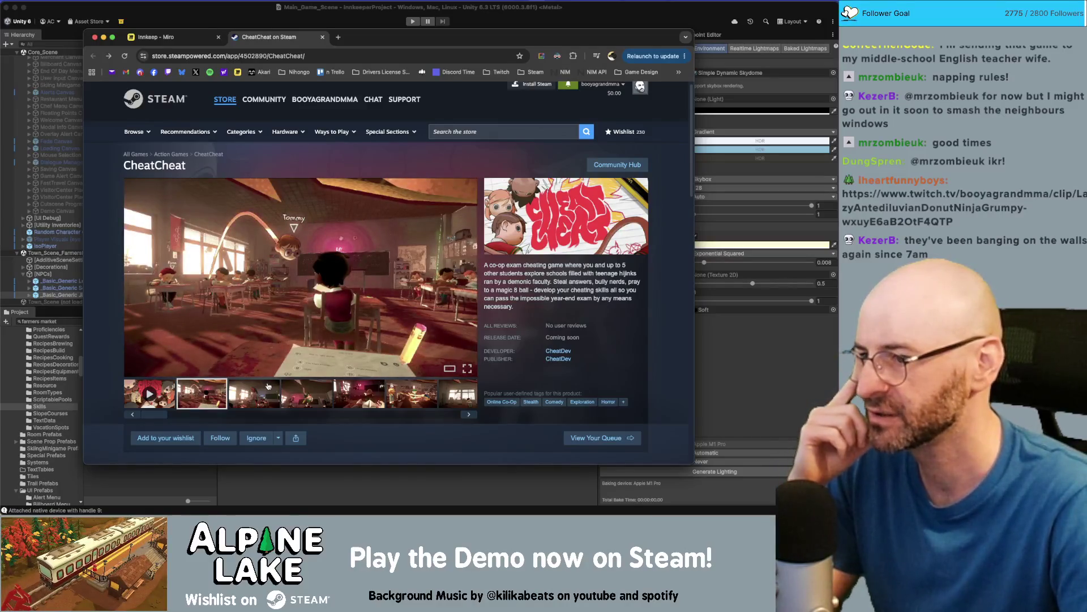
{"action": "left_click", "coordinate": [258, 394]}
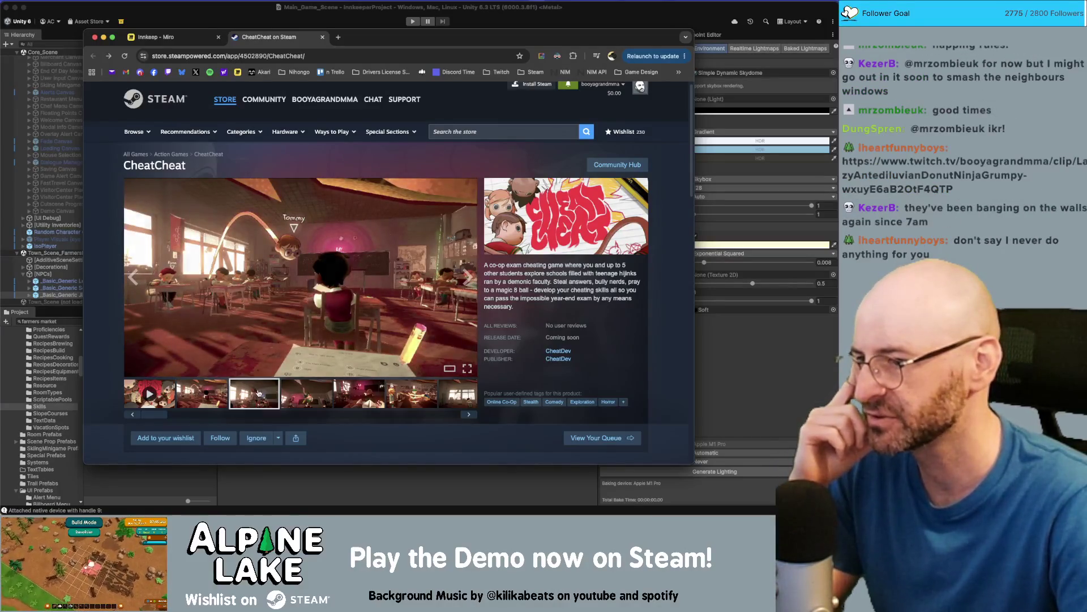
{"action": "left_click", "coordinate": [212, 393]}
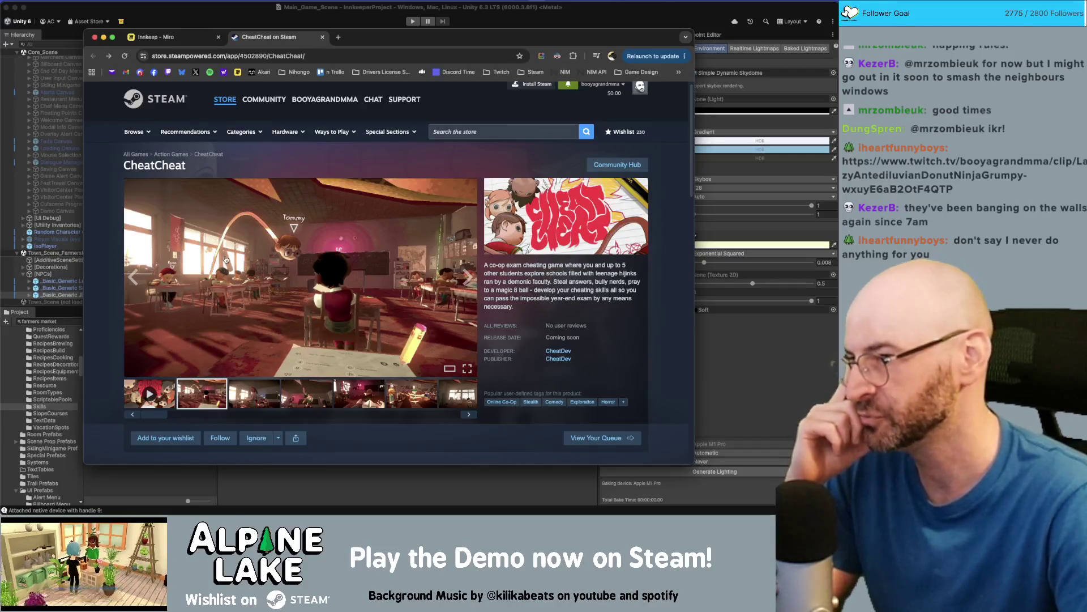
{"action": "left_click", "coordinate": [243, 394]}
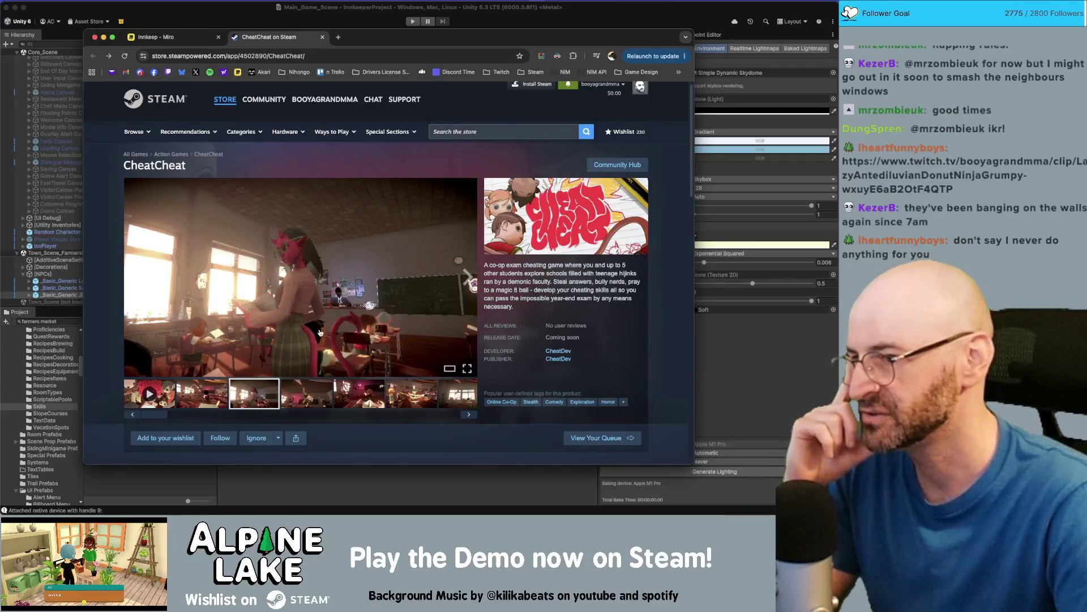
{"action": "left_click", "coordinate": [312, 395]}
{"action": "left_click", "coordinate": [363, 399]}
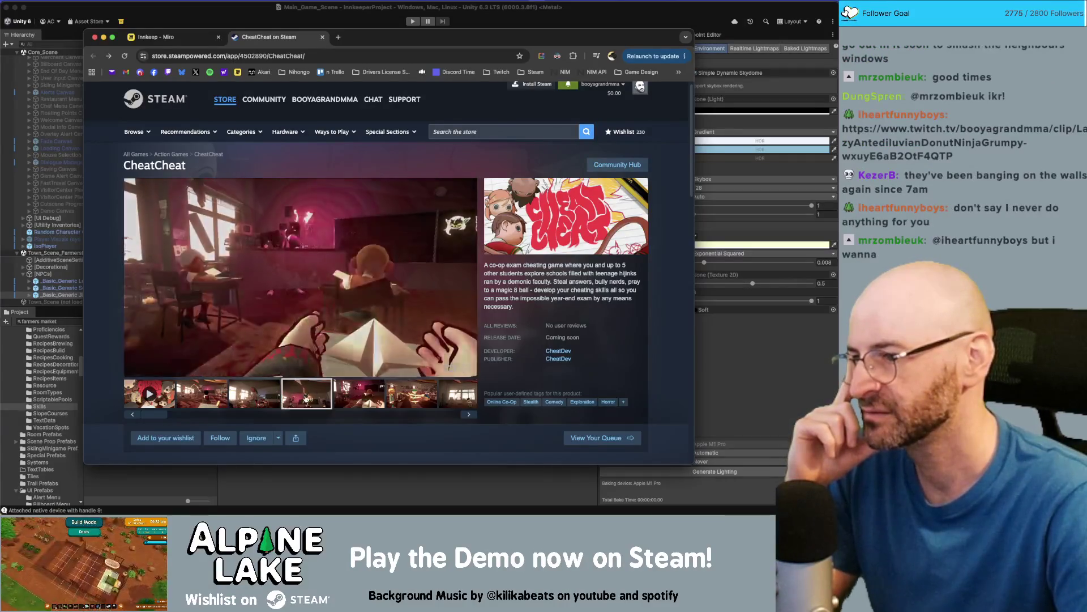
{"action": "left_click", "coordinate": [420, 400]}
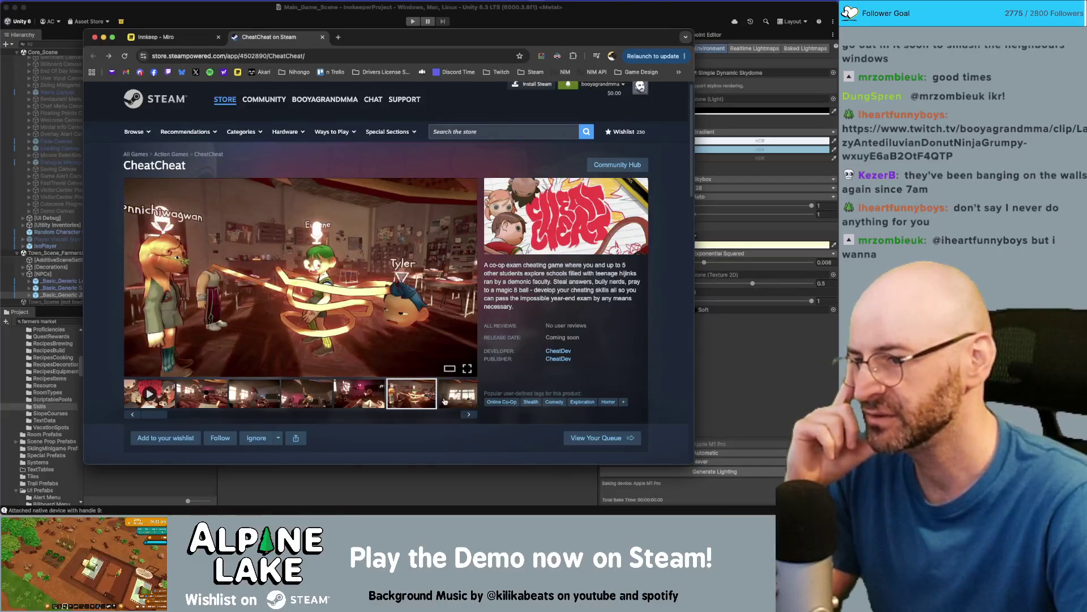
{"action": "left_click", "coordinate": [444, 401]}
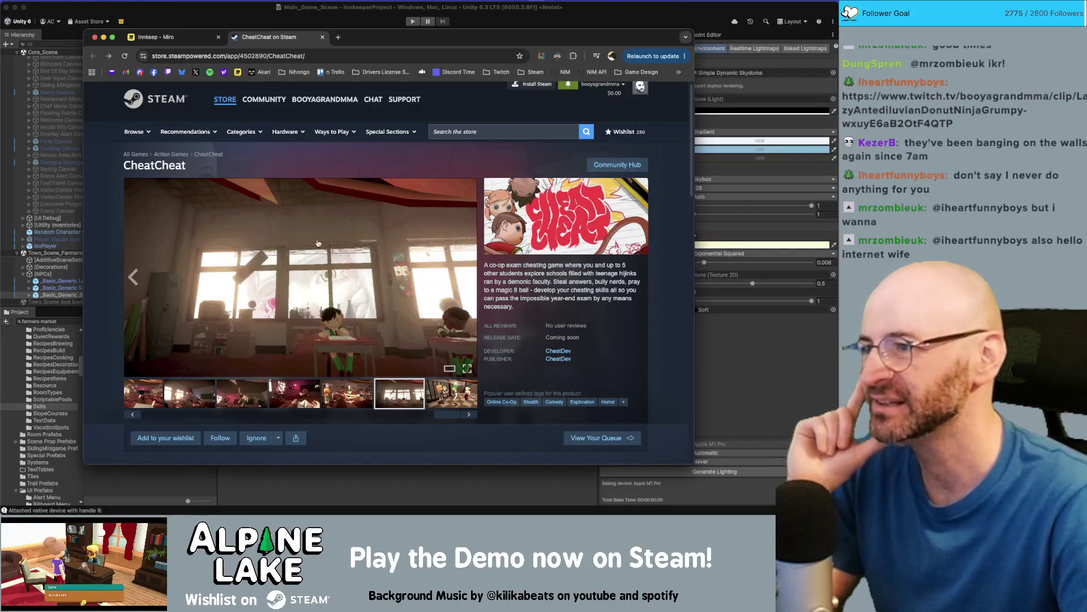
{"action": "left_click", "coordinate": [450, 395]}
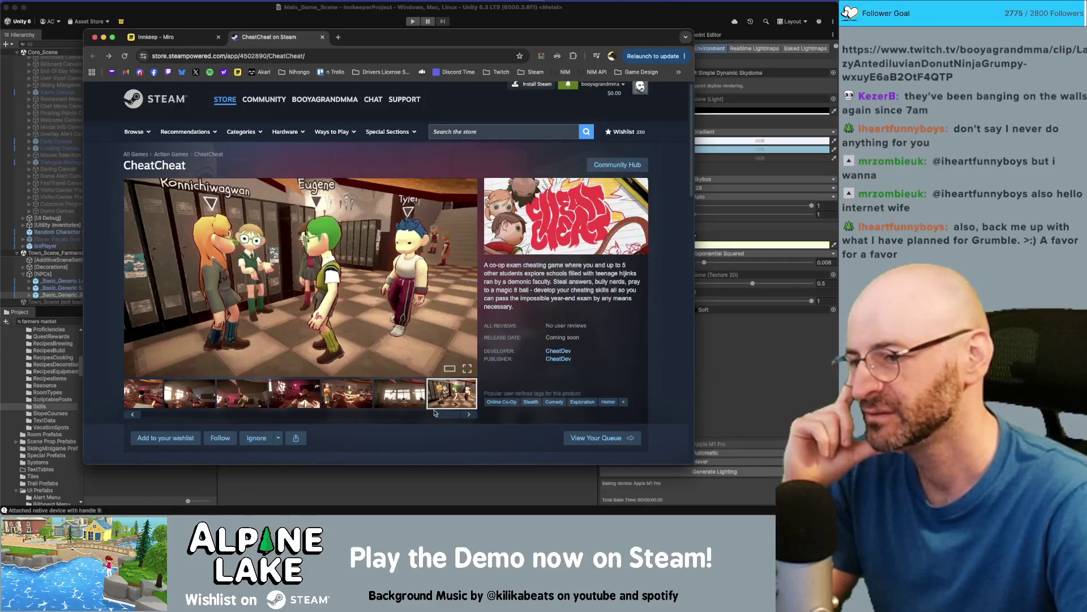
Drag the thumbnail strip back to the start and close the CheatCheat store tab
{"action": "left_click_drag", "start_coordinate": [435, 412], "coordinate": [372, 409]}
{"action": "left_click_drag", "start_coordinate": [448, 414], "coordinate": [190, 417]}
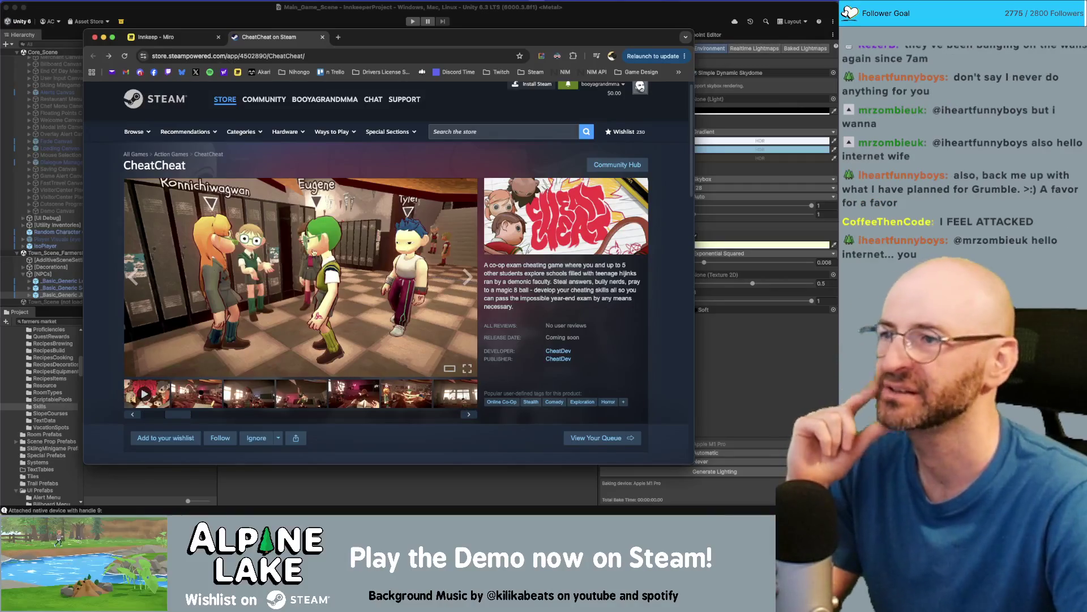
{"action": "middle_click", "coordinate": [272, 35]}
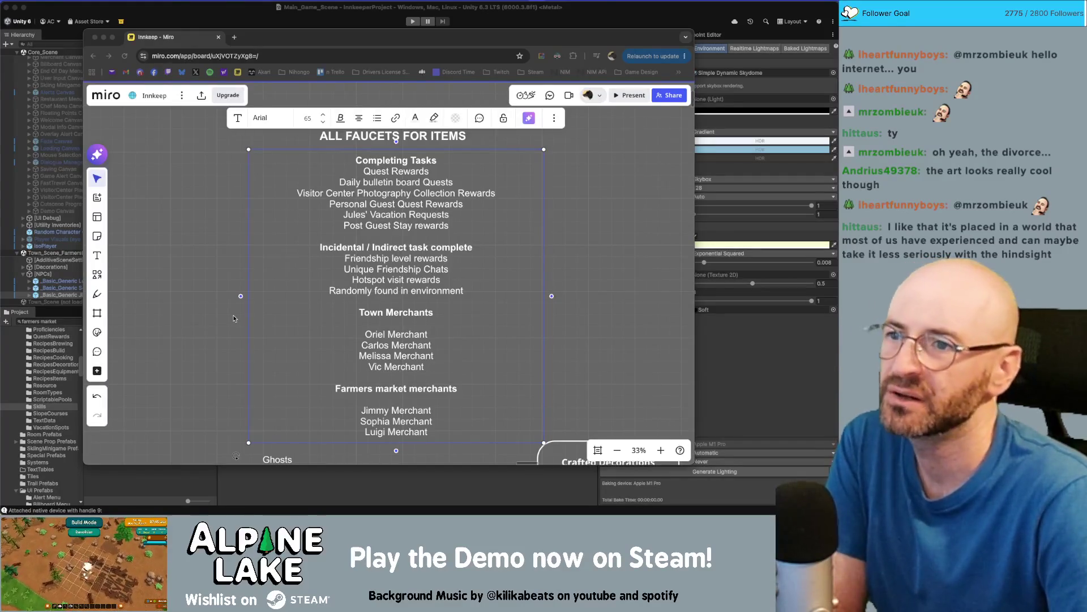
Move the ALL FAUCETS FOR ITEMS list above the Ghosts notes and zoom to 29%
{"action": "left_click", "coordinate": [472, 248]}
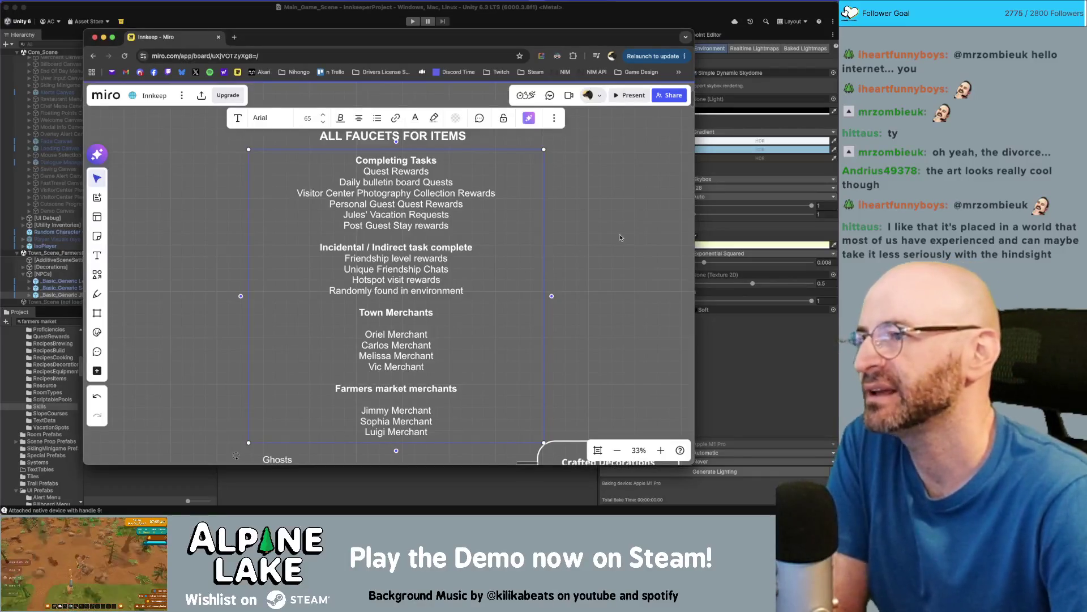
{"action": "left_click", "coordinate": [620, 237]}
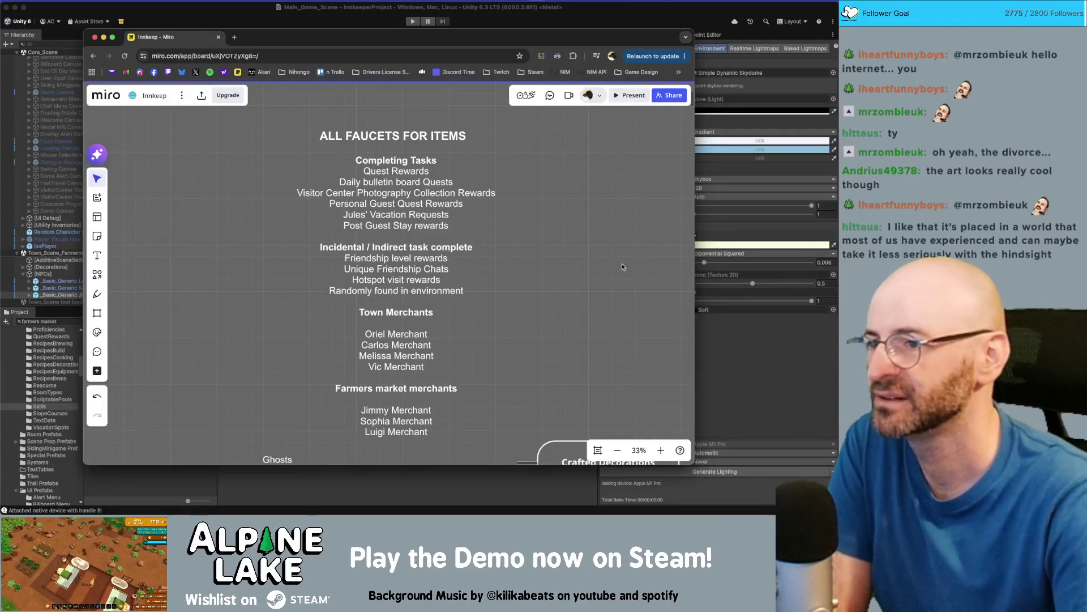
{"action": "scroll", "coordinate": [592, 248], "scroll_direction": "down", "scroll_amount": 3}
{"action": "left_click_drag", "start_coordinate": [589, 249], "coordinate": [565, 240]}
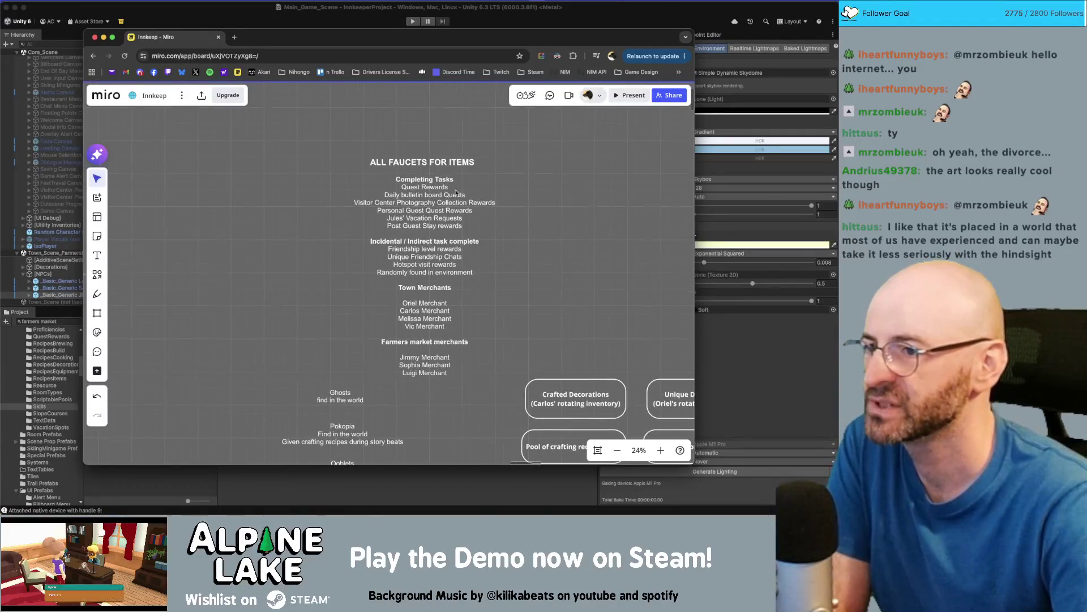
{"action": "scroll", "coordinate": [459, 194], "scroll_direction": "down", "scroll_amount": 3}
{"action": "left_click", "coordinate": [430, 192]}
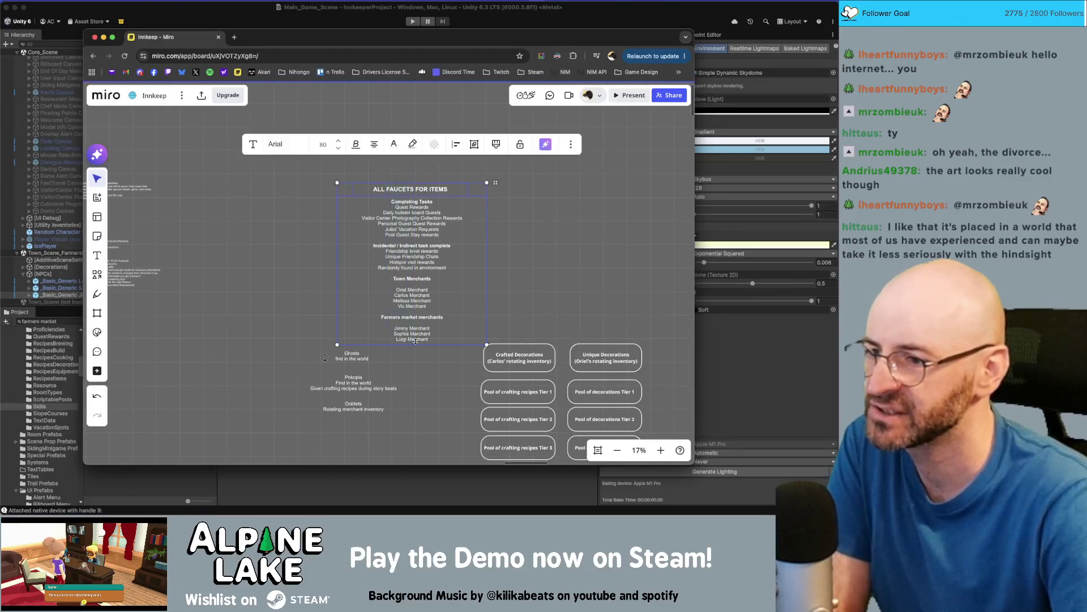
{"action": "left_click_drag", "start_coordinate": [431, 192], "coordinate": [424, 122]}
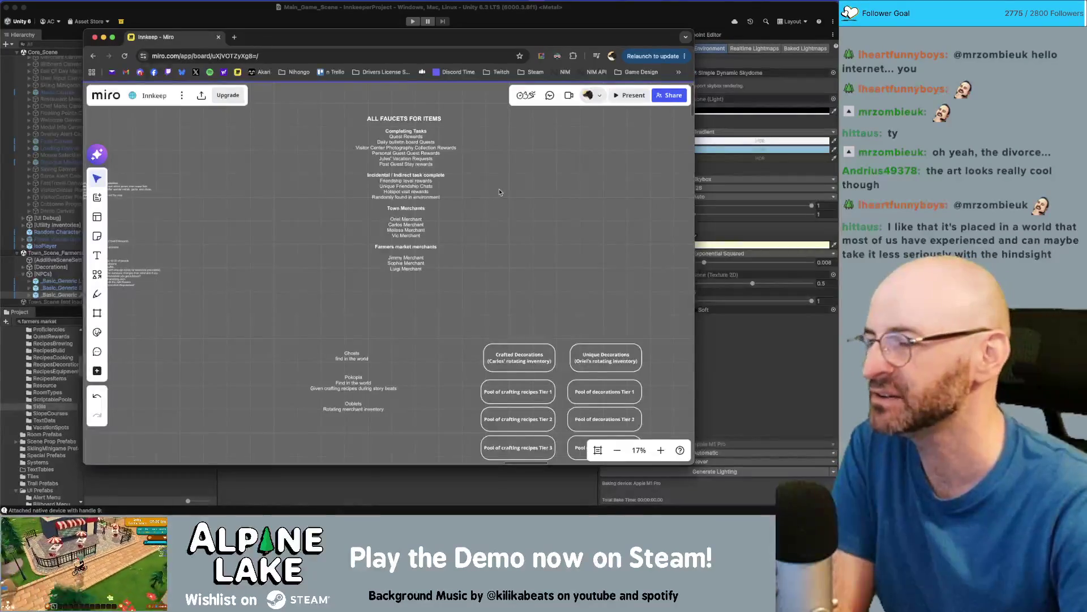
{"action": "left_click_drag", "start_coordinate": [500, 192], "coordinate": [504, 201]}
{"action": "scroll", "coordinate": [388, 125], "scroll_direction": "up", "scroll_amount": 5}
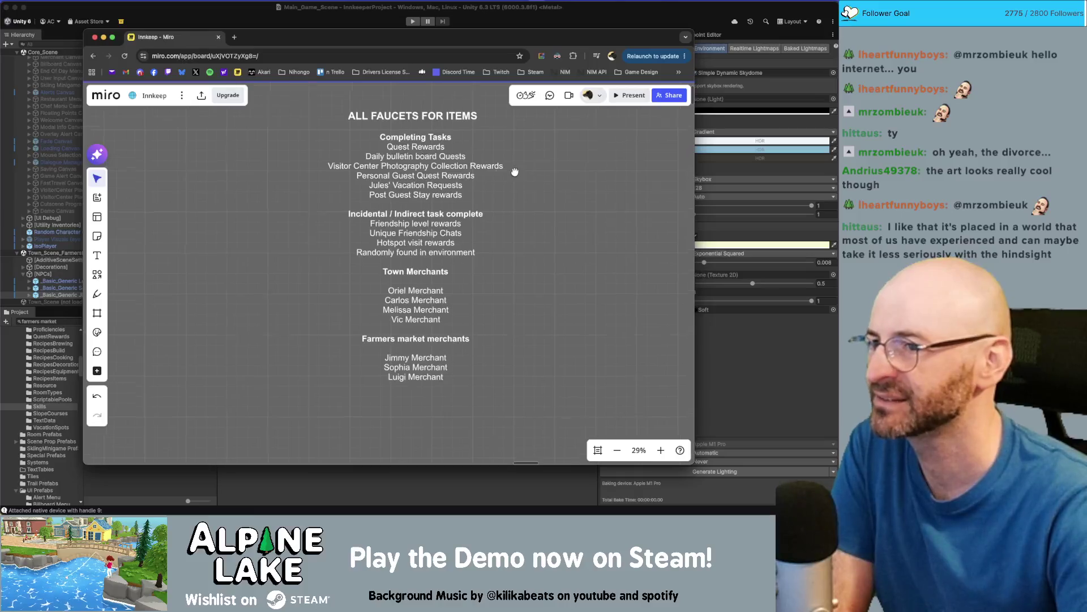
Split the ALL FAUCETS FOR ITEMS title off into its own text box above the list
{"action": "double_click", "coordinate": [436, 125]}
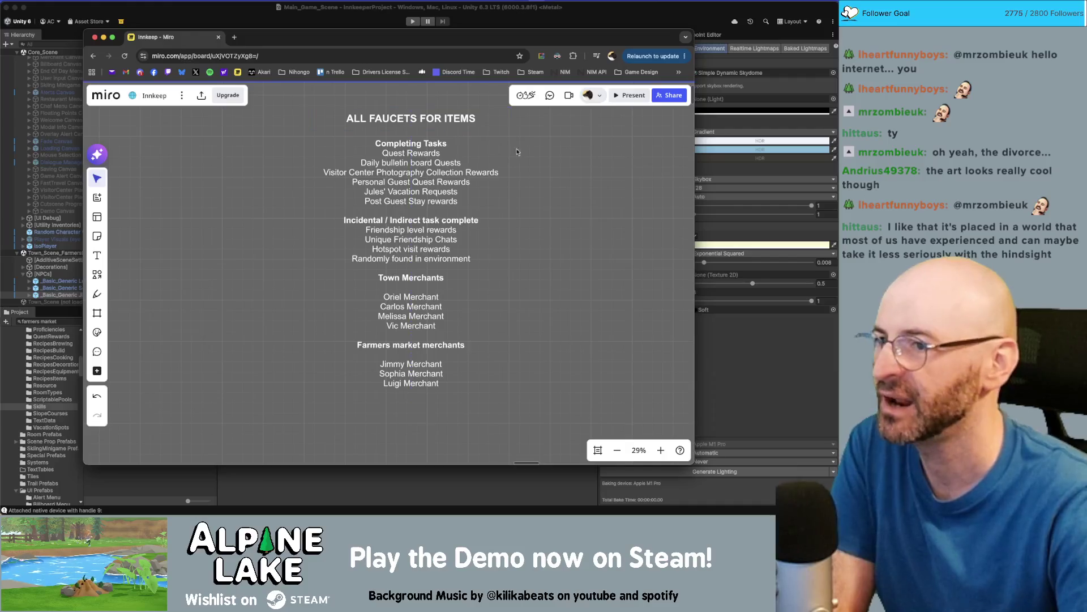
{"action": "left_click", "coordinate": [538, 158]}
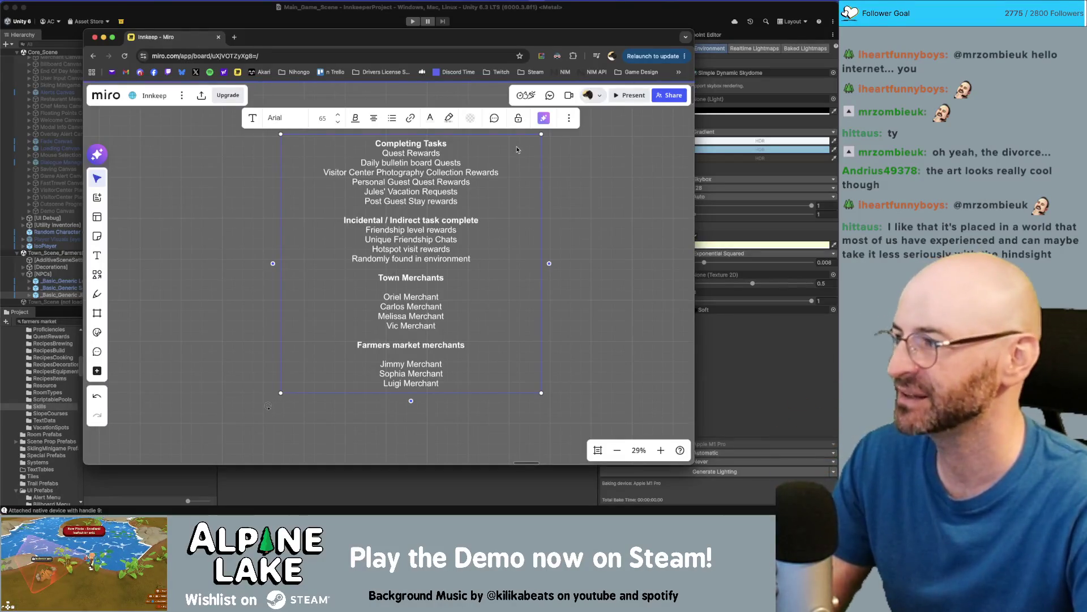
{"action": "key", "text": "super+z"}
{"action": "left_click", "coordinate": [486, 130]}
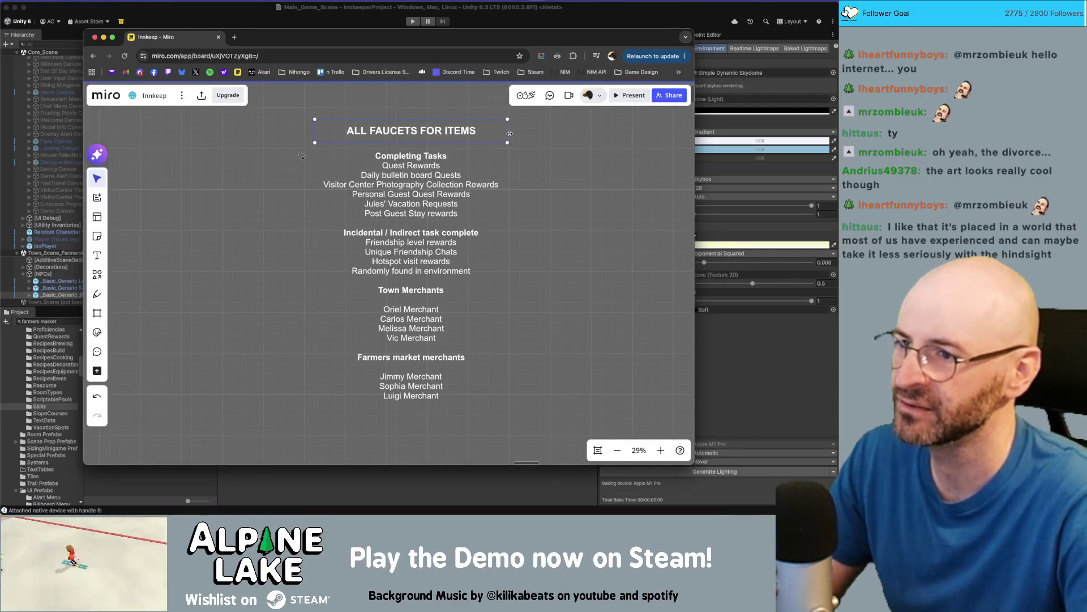
{"action": "left_click", "coordinate": [575, 146]}
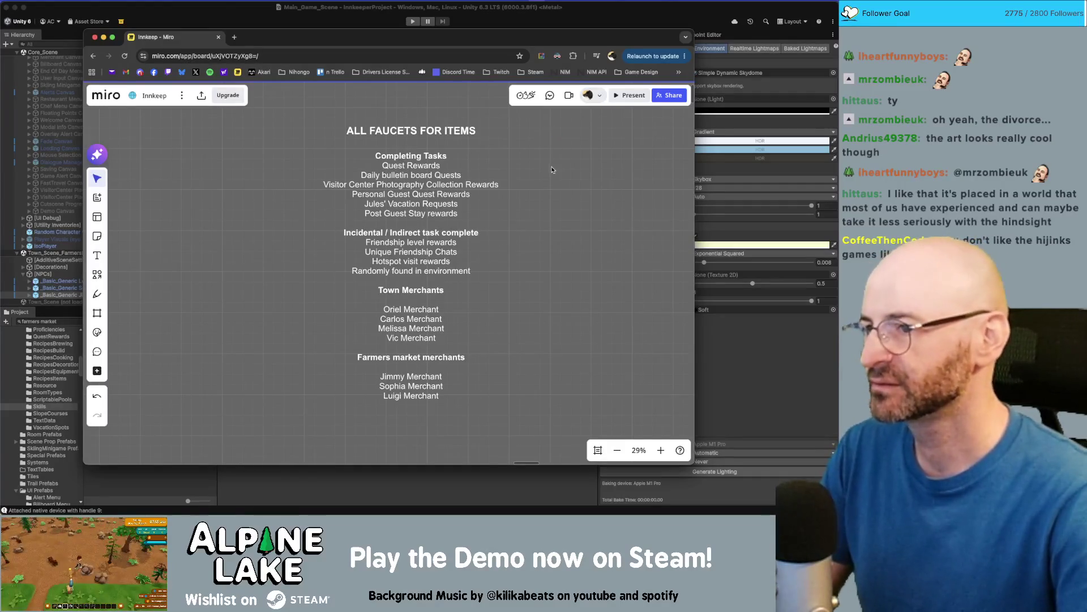
Reselect the item-source list so its box re-fits narrower
{"action": "left_click", "coordinate": [432, 153]}
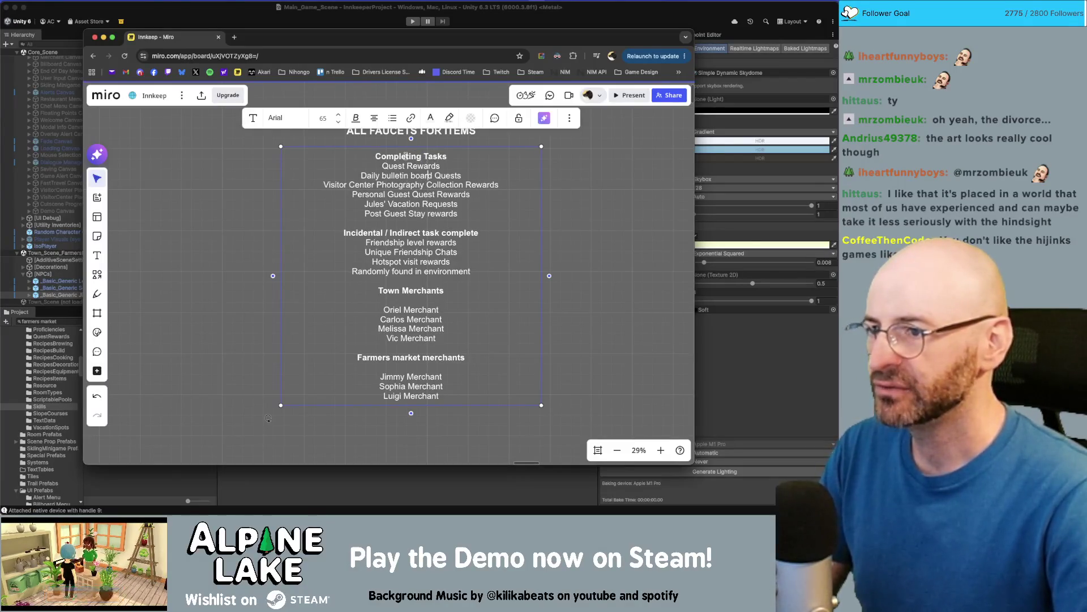
{"action": "left_click", "coordinate": [568, 199]}
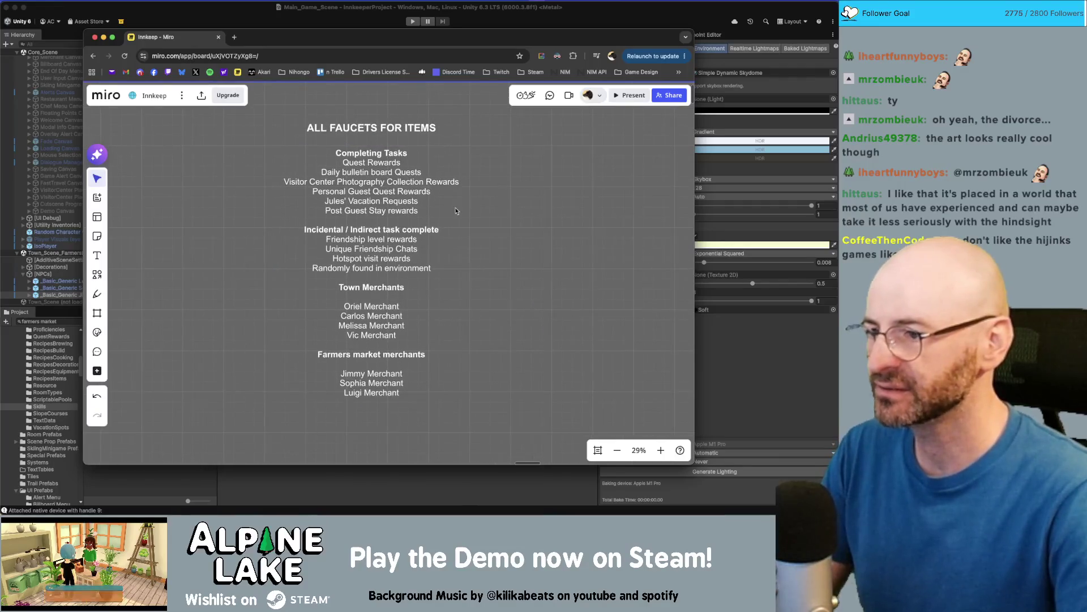
{"action": "left_click", "coordinate": [388, 271]}
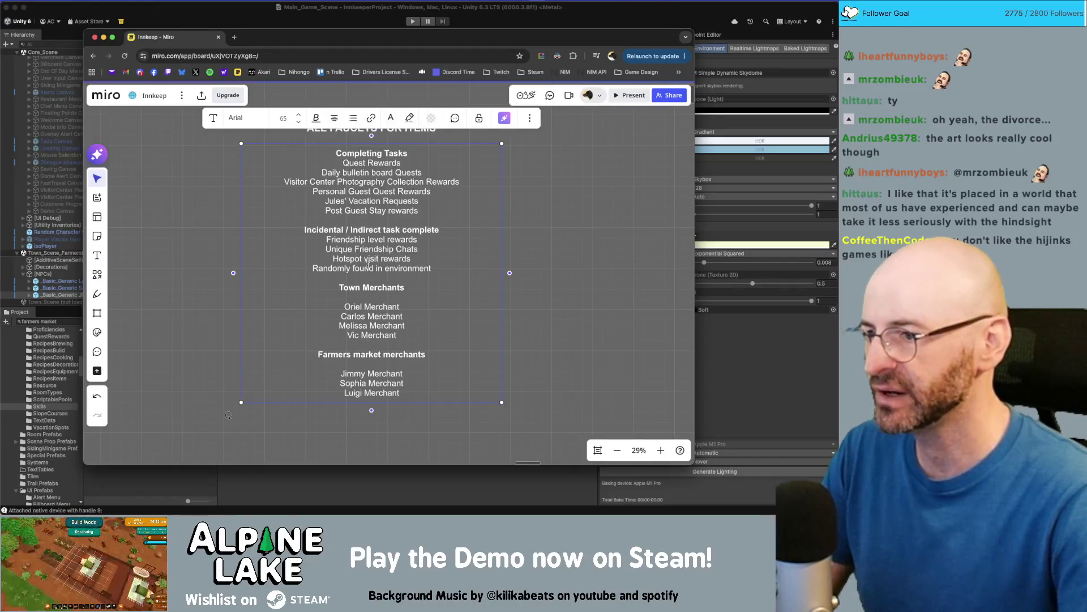
Review list entries like Friendship level, Hotspot visit and Jules' Vacation Requests, then stop editing
{"action": "double_click", "coordinate": [375, 240]}
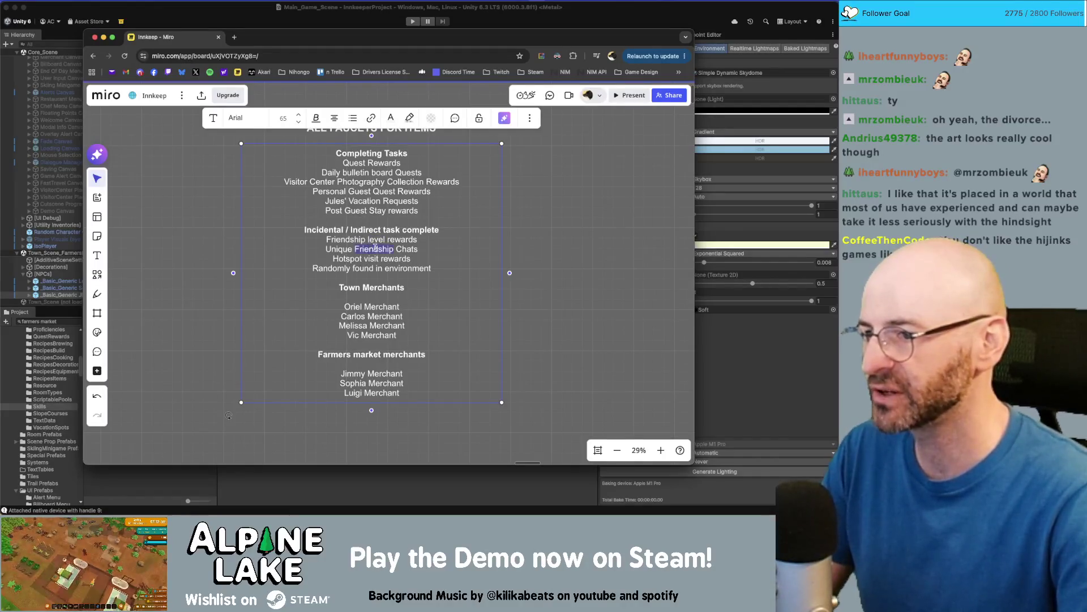
{"action": "double_click", "coordinate": [365, 258]}
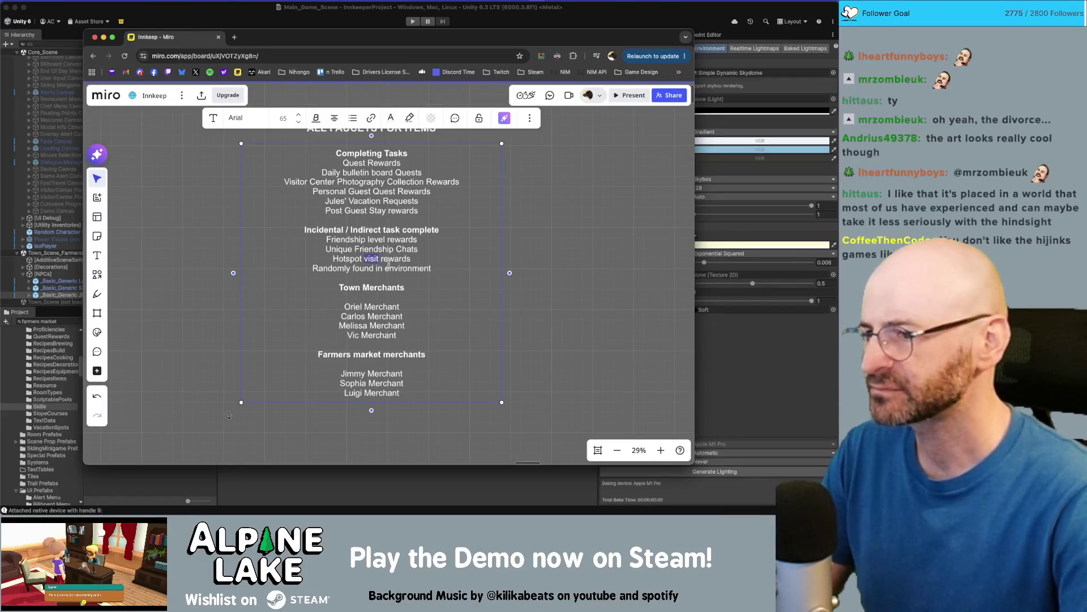
{"action": "double_click", "coordinate": [361, 181]}
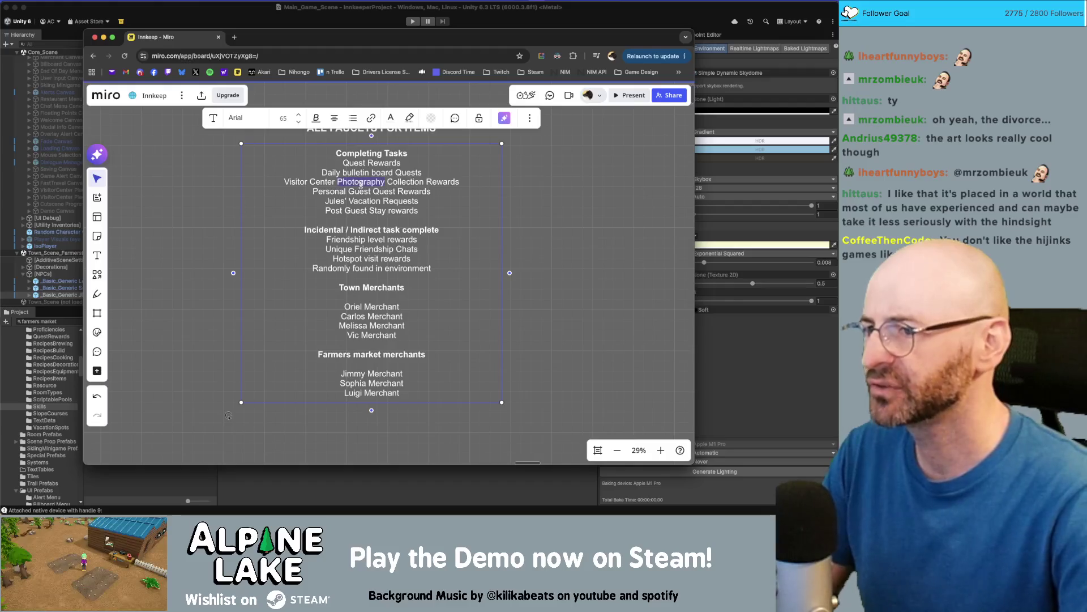
{"action": "left_click", "coordinate": [327, 199]}
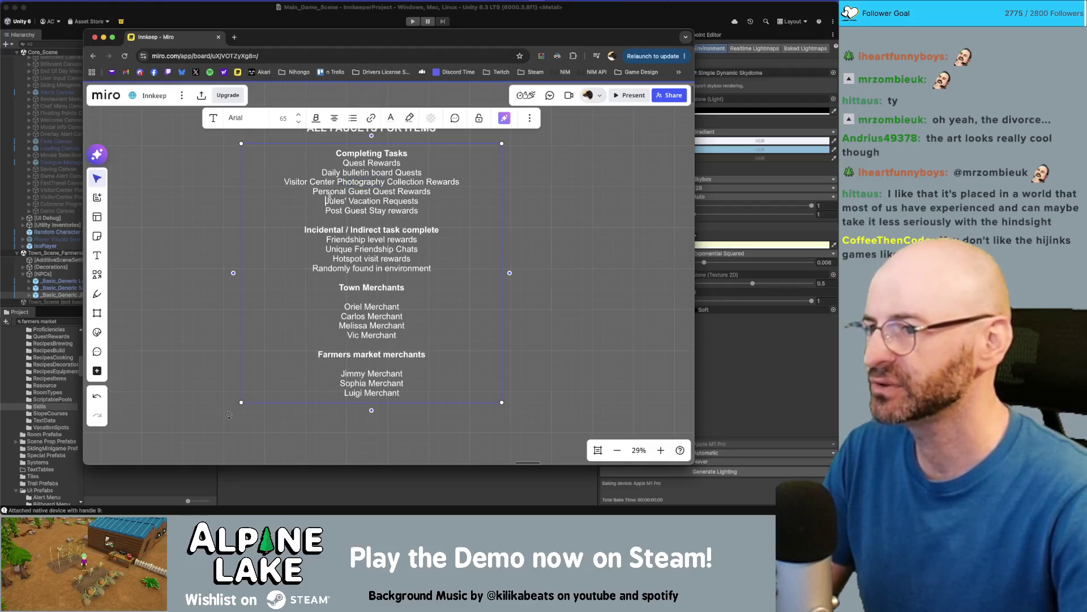
{"action": "double_click", "coordinate": [388, 192]}
{"action": "double_click", "coordinate": [366, 201]}
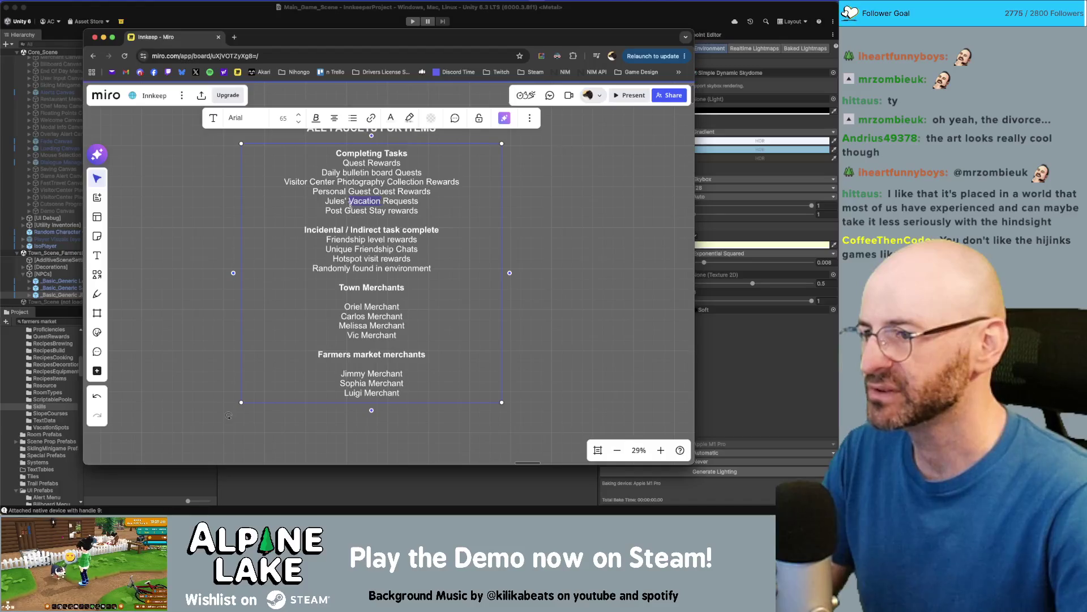
{"action": "key", "text": "Escape"}
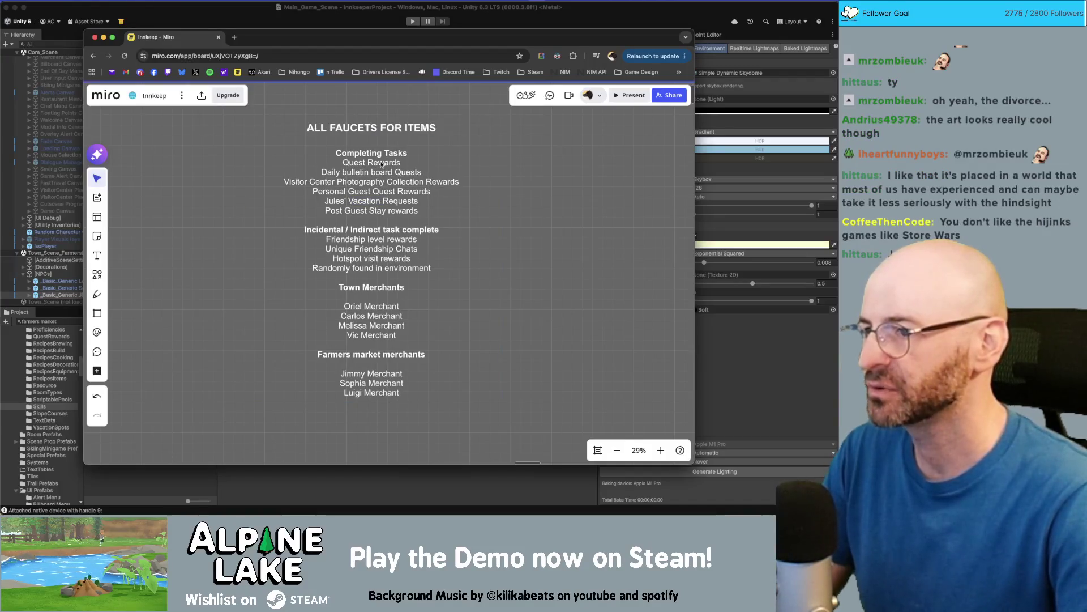
{"action": "key", "text": "super+Tab"}
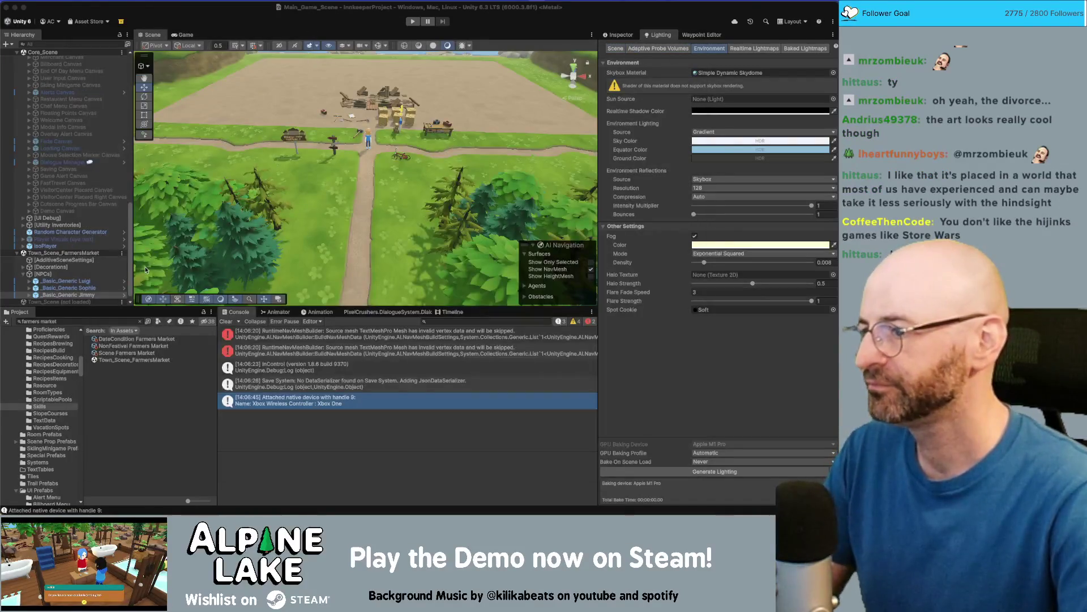
Search the Project assets for 'vacation' and open the VacationSystem script
{"action": "left_click", "coordinate": [97, 321]}
{"action": "type", "text": "ui"}
{"action": "key", "text": "BackSpace"}
{"action": "key", "text": "BackSpace"}
{"action": "type", "text": "vacation"}
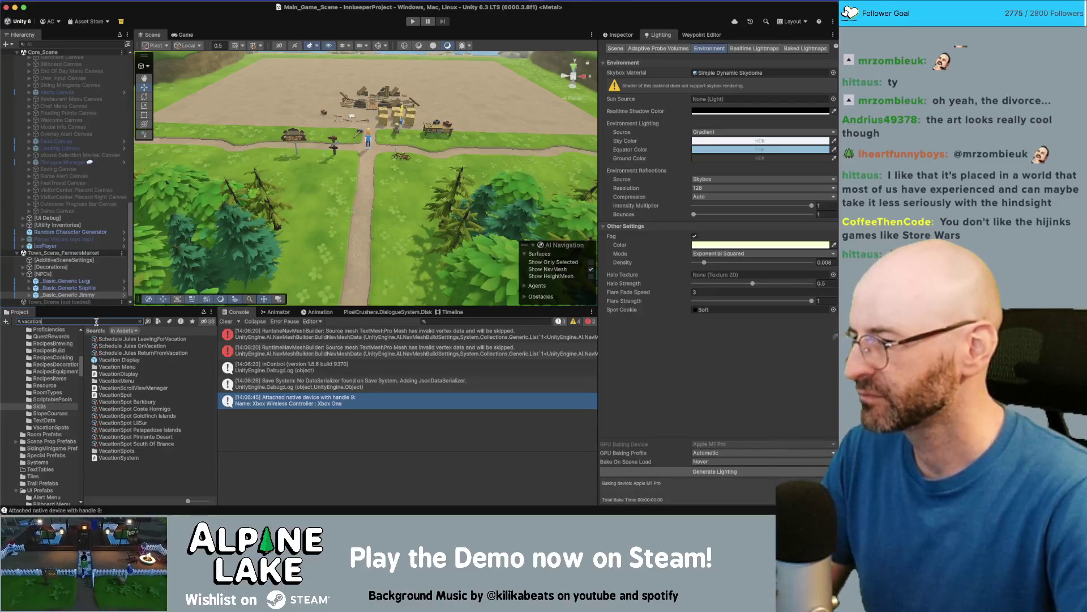
{"action": "left_click", "coordinate": [120, 464]}
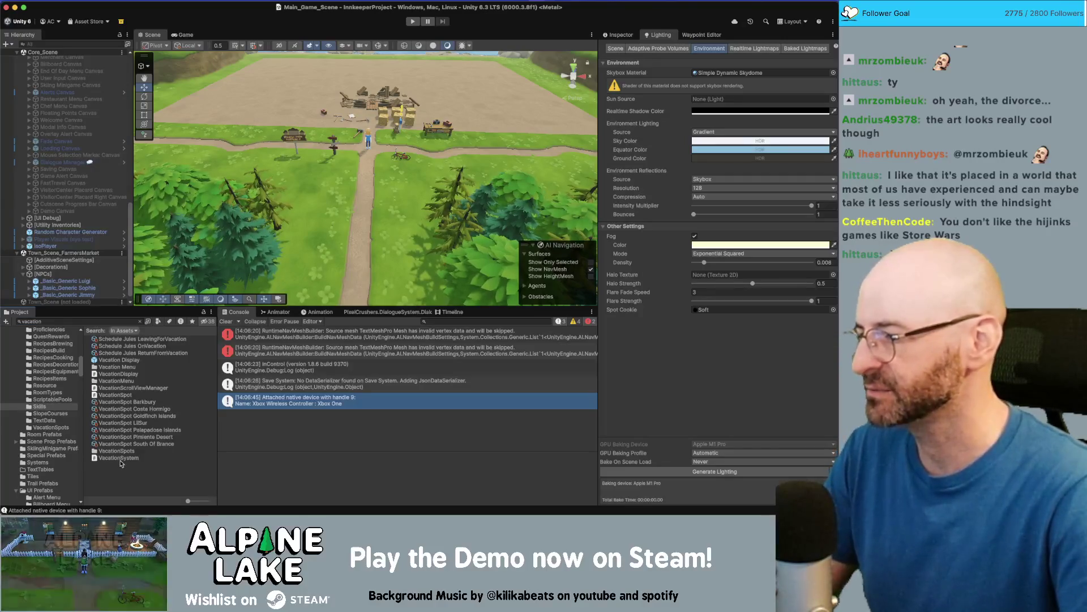
{"action": "left_click", "coordinate": [120, 459]}
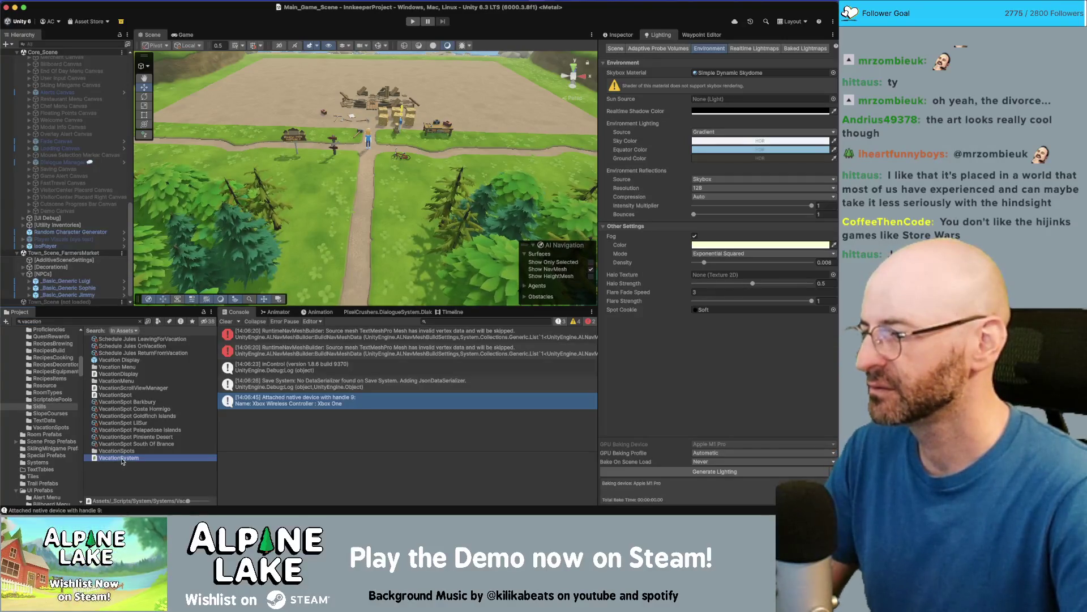
{"action": "double_click", "coordinate": [122, 459]}
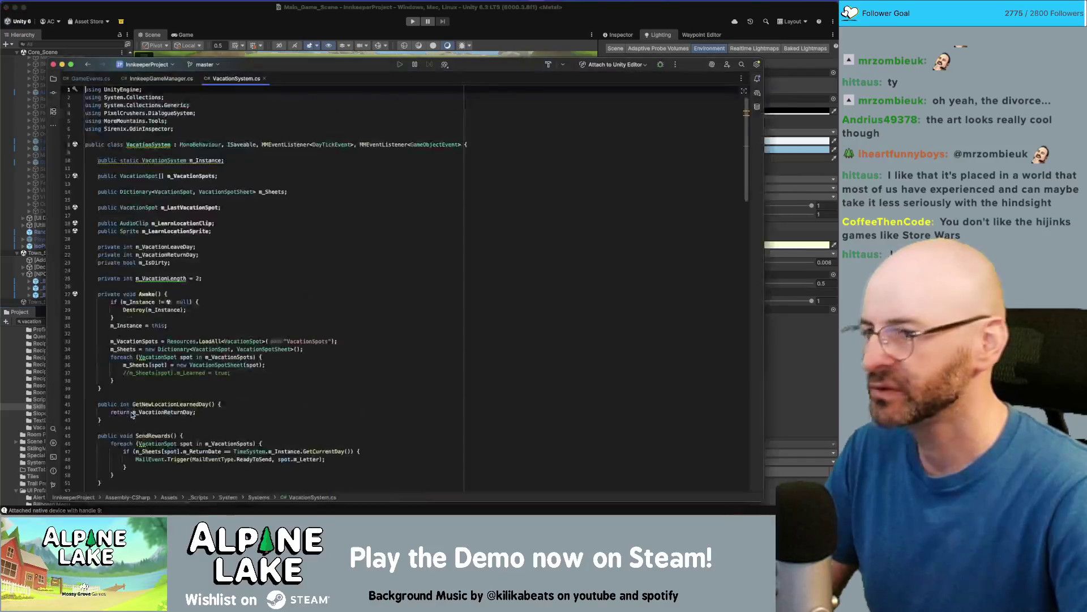
Check the VacationSpot LilSur asset's properties, then reopen VacationSystem in the code editor
{"action": "left_click", "coordinate": [132, 415]}
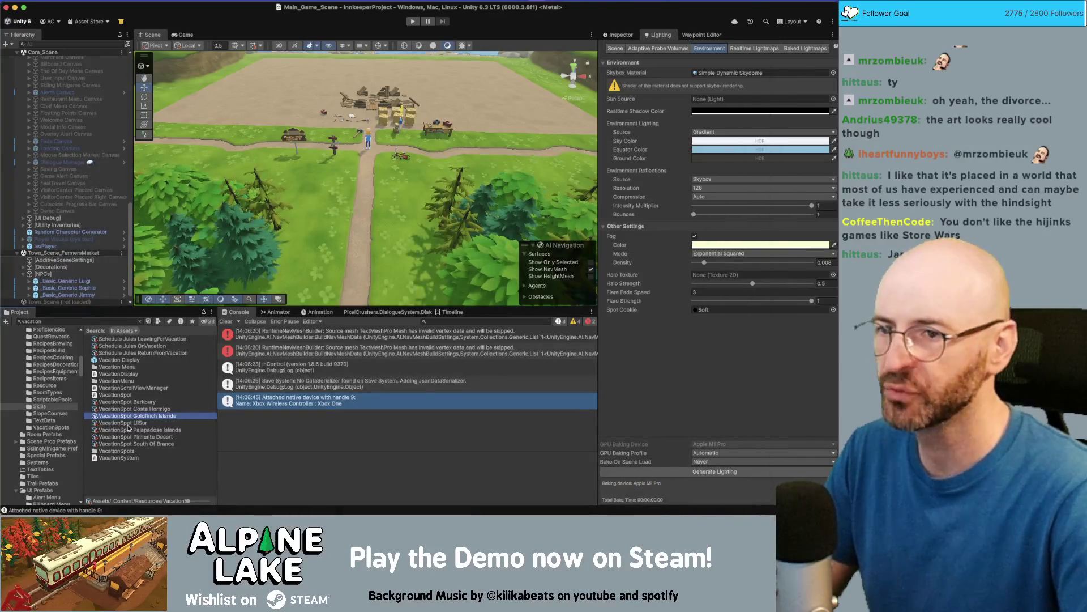
{"action": "left_click", "coordinate": [125, 425]}
{"action": "left_click", "coordinate": [621, 34]}
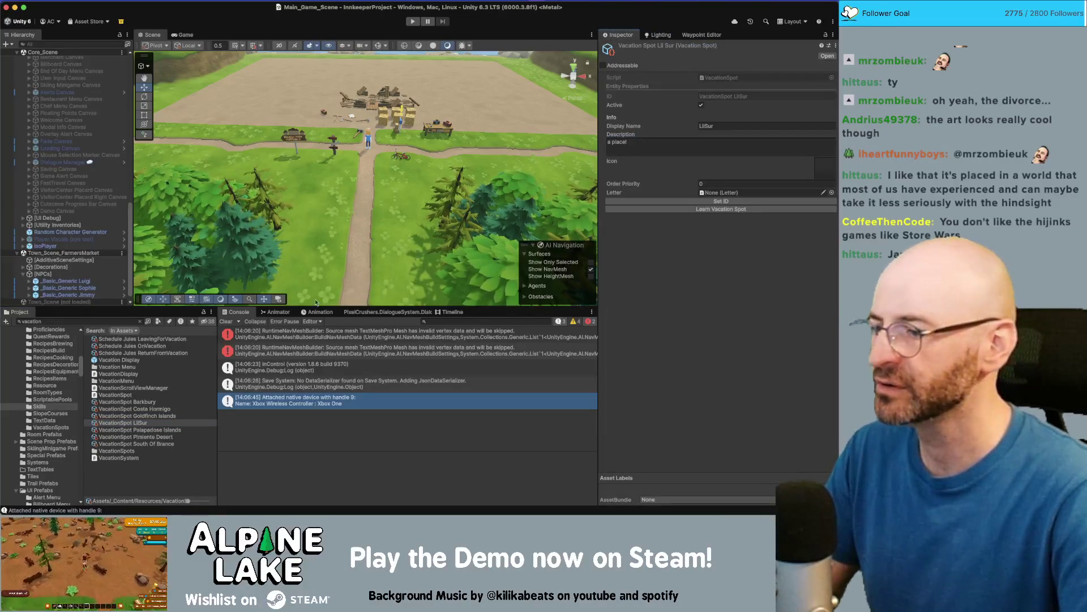
{"action": "left_click", "coordinate": [131, 475]}
{"action": "double_click", "coordinate": [128, 459]}
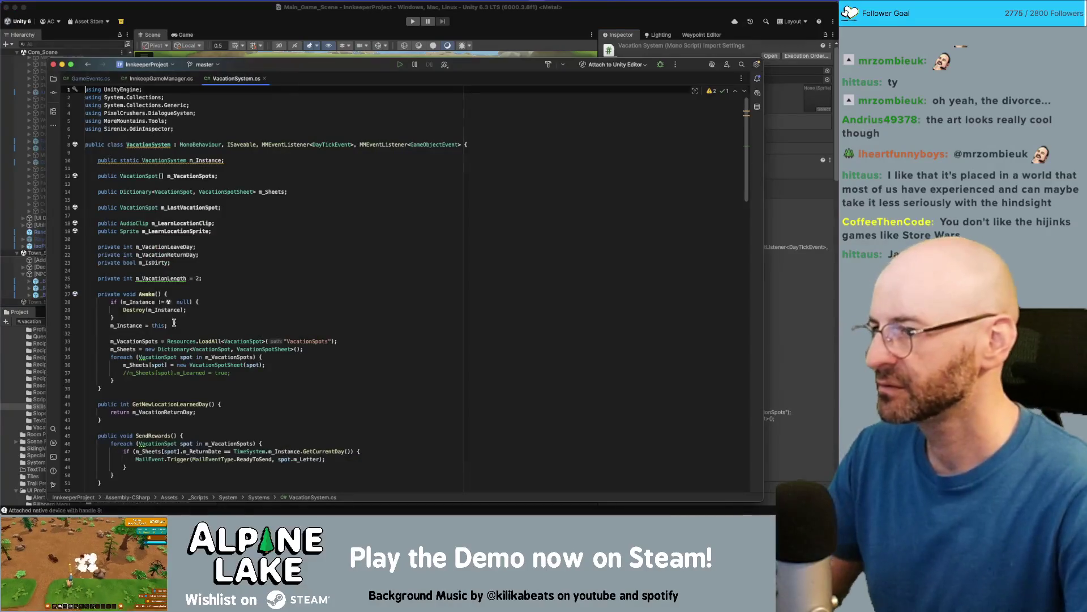
Delete the two extra blank lines above the VacationSpotChosen coroutine in VacationSystem.cs
{"action": "scroll", "coordinate": [210, 202], "scroll_direction": "down", "scroll_amount": 6}
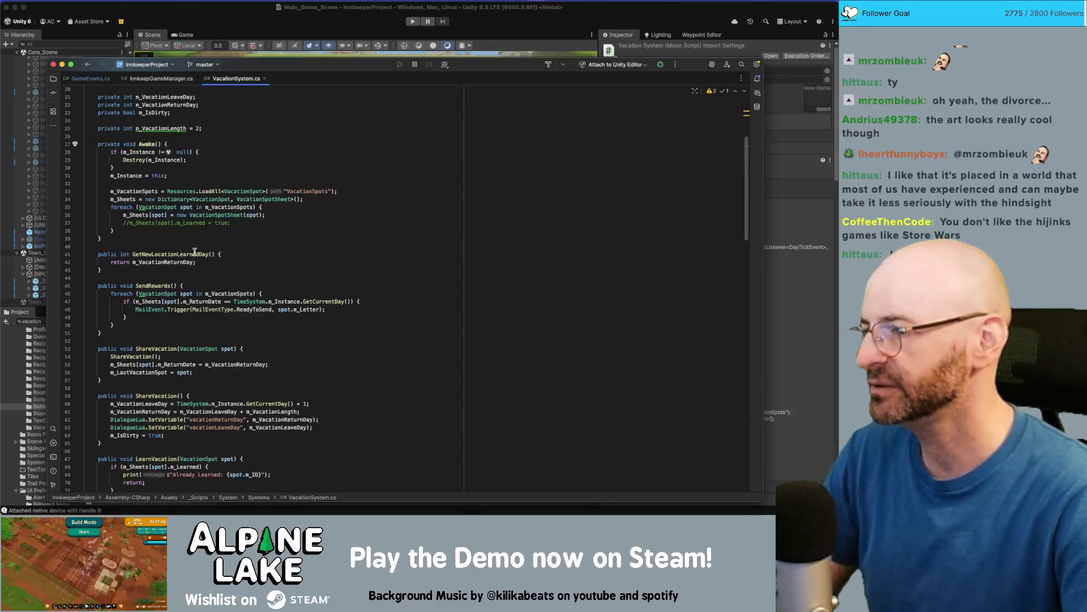
{"action": "scroll", "coordinate": [193, 256], "scroll_direction": "down", "scroll_amount": 5}
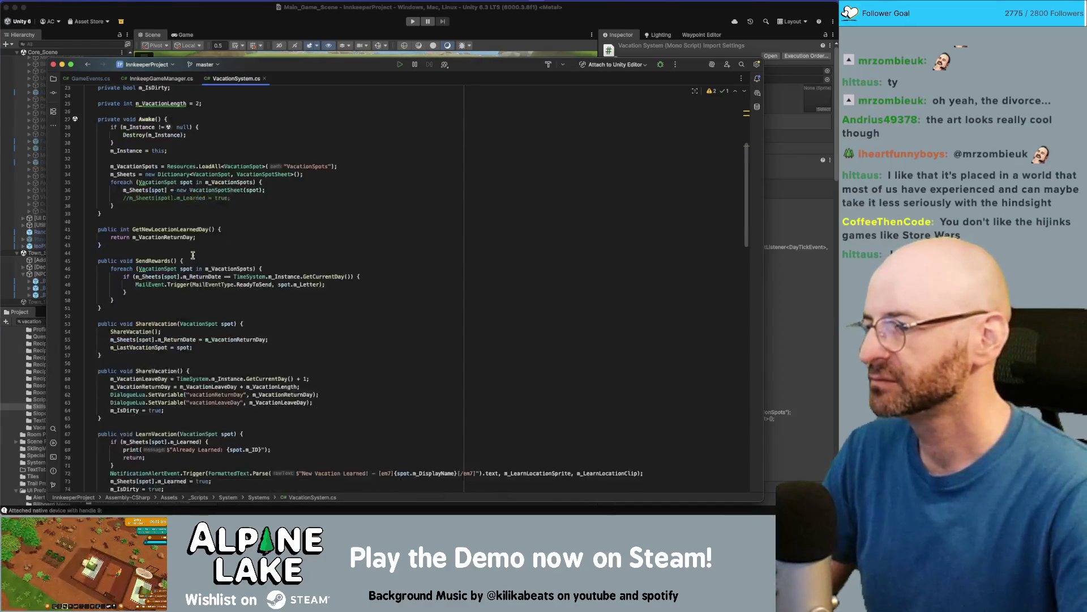
{"action": "scroll", "coordinate": [193, 256], "scroll_direction": "down", "scroll_amount": 5}
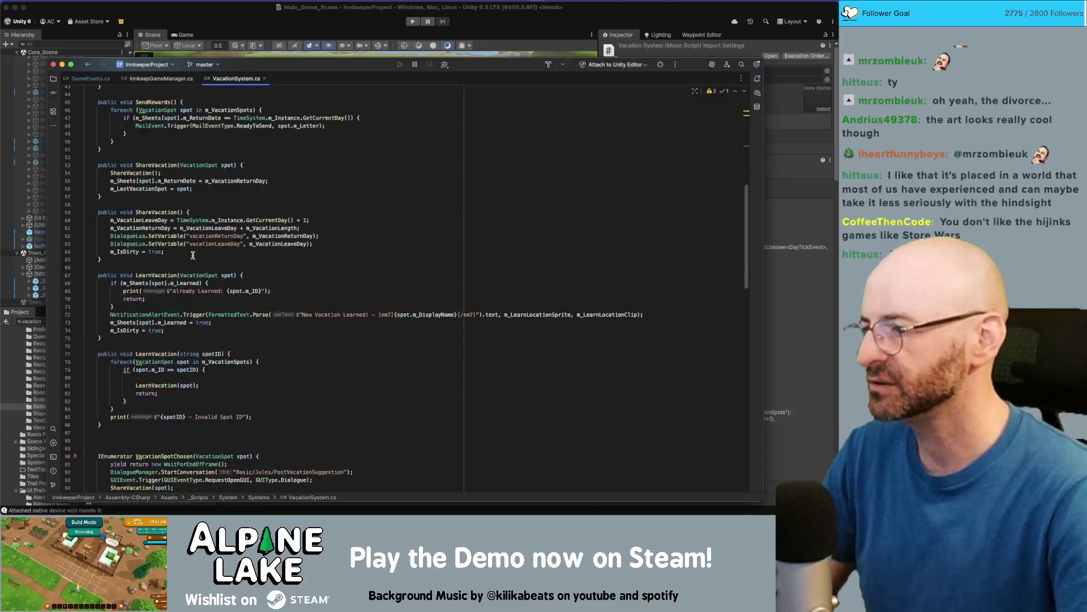
{"action": "scroll", "coordinate": [193, 256], "scroll_direction": "down", "scroll_amount": 1}
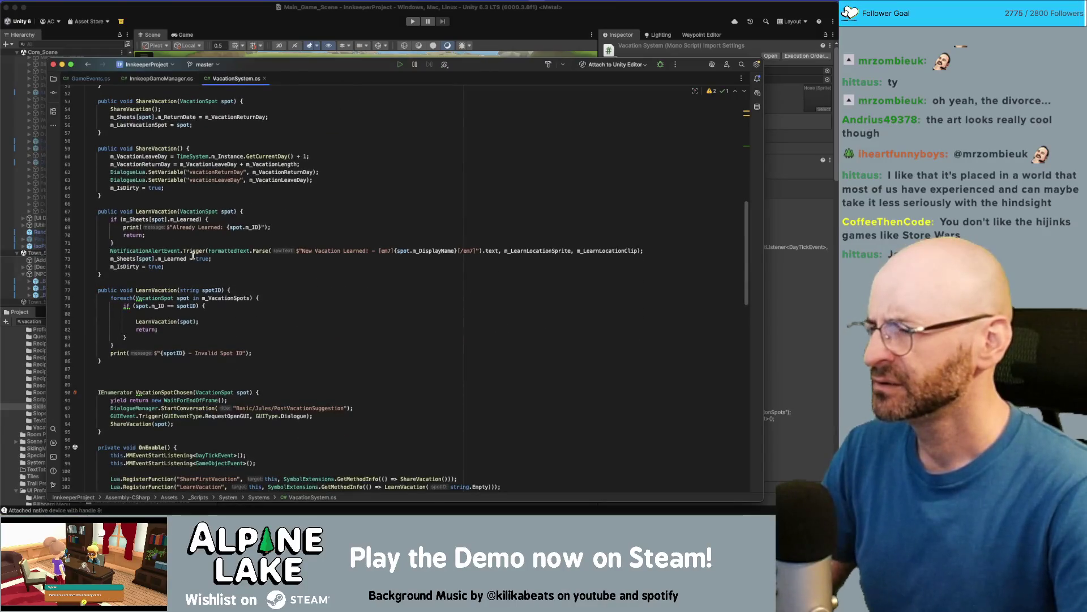
{"action": "scroll", "coordinate": [193, 255], "scroll_direction": "down", "scroll_amount": 1}
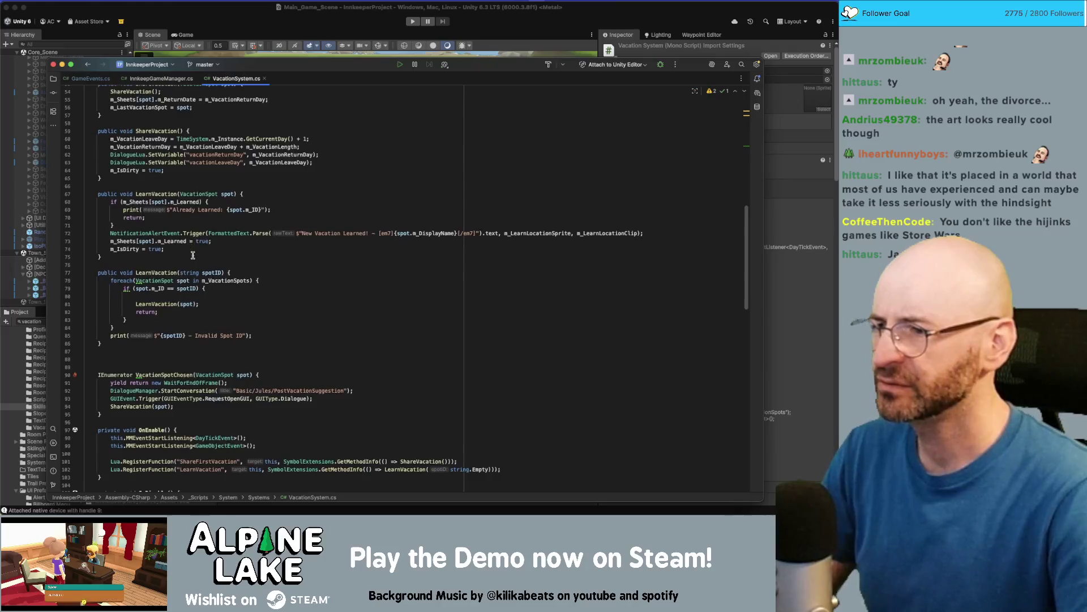
{"action": "scroll", "coordinate": [193, 255], "scroll_direction": "down", "scroll_amount": 1}
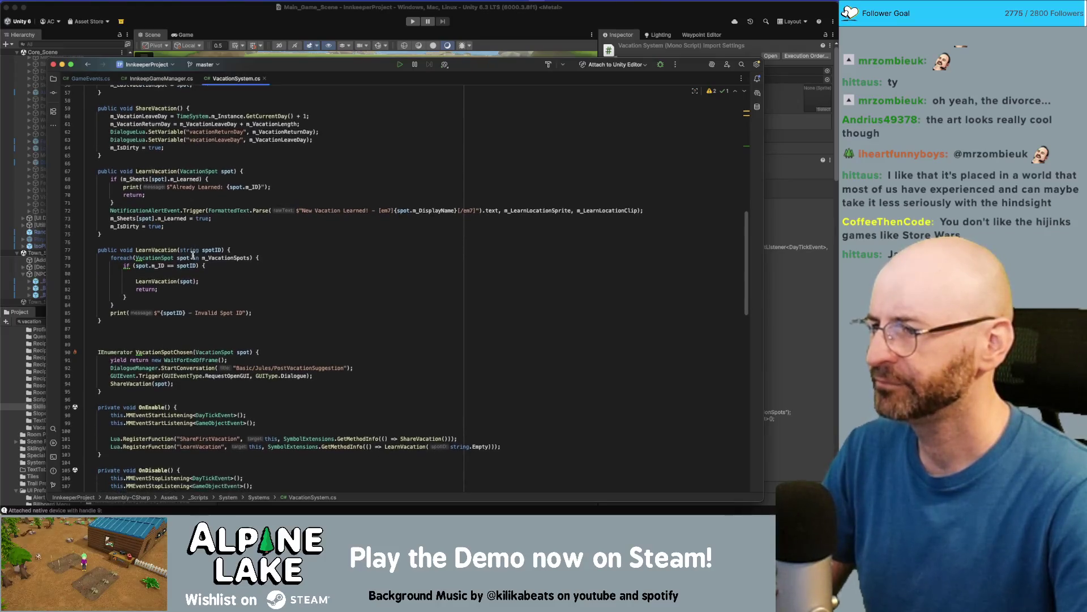
{"action": "scroll", "coordinate": [193, 256], "scroll_direction": "down", "scroll_amount": 1}
{"action": "left_click", "coordinate": [188, 305]}
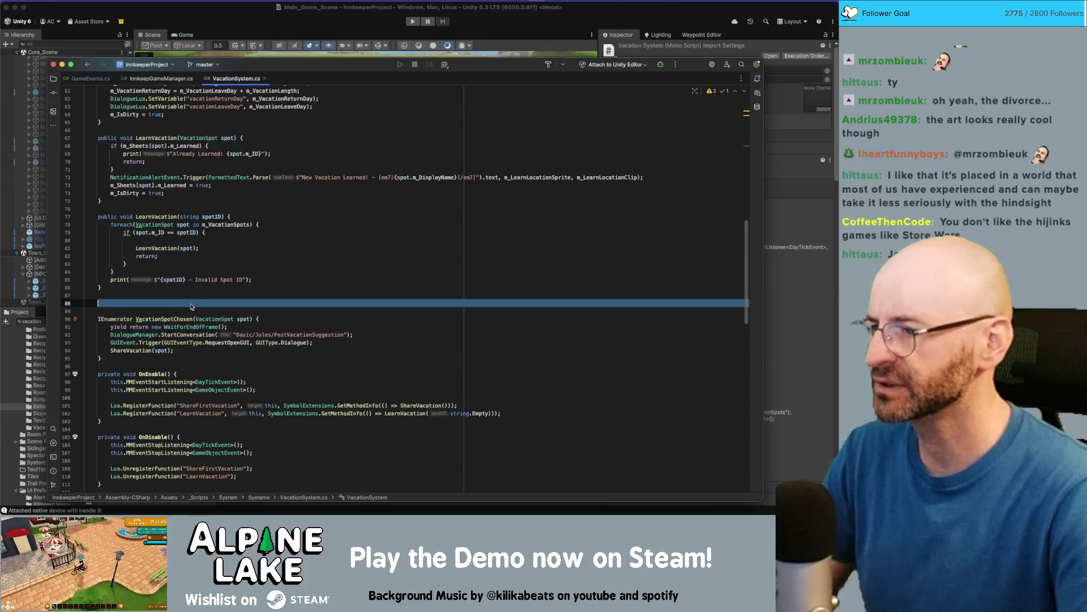
{"action": "key", "text": "Down"}
{"action": "key", "text": "Down"}
{"action": "key", "text": "BackSpace"}
{"action": "key", "text": "BackSpace"}
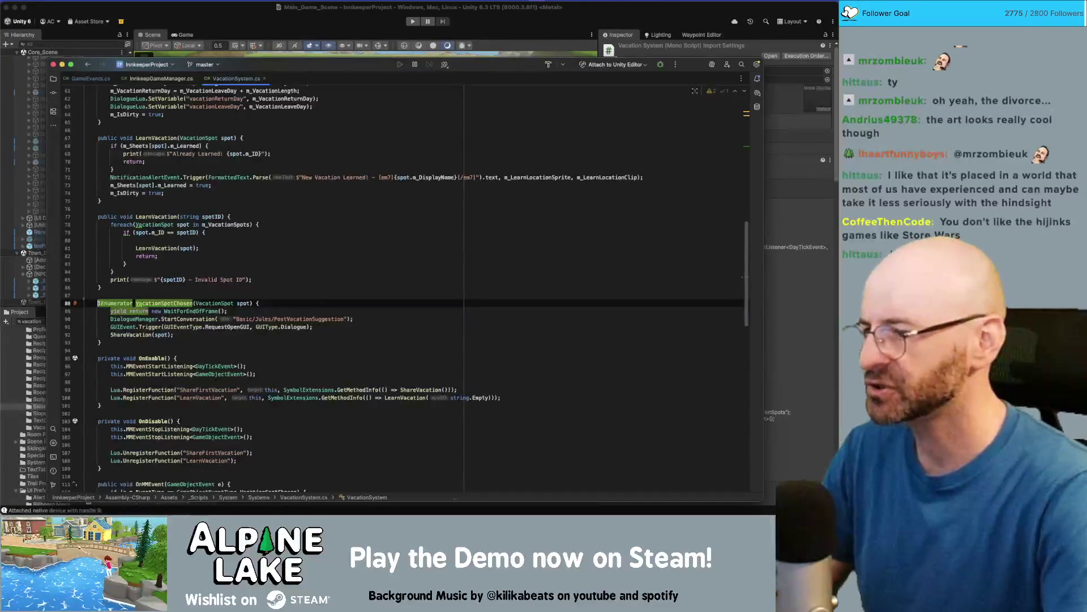
Read through the rest of VacationSystem.cs to the end of the file
{"action": "scroll", "coordinate": [221, 281], "scroll_direction": "down", "scroll_amount": 6}
{"action": "scroll", "coordinate": [221, 282], "scroll_direction": "down", "scroll_amount": 4}
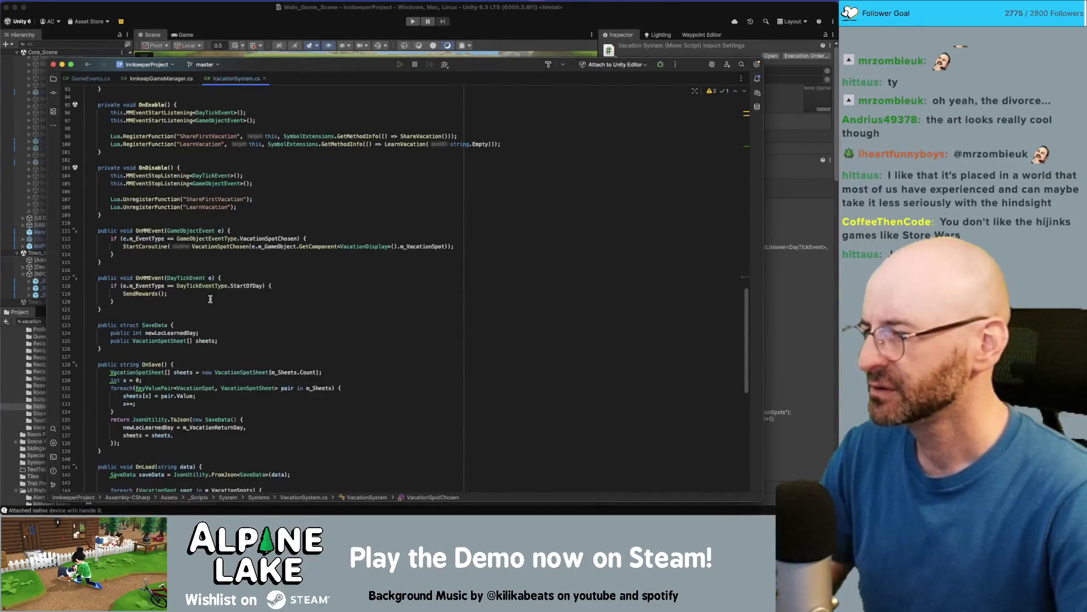
{"action": "scroll", "coordinate": [209, 300], "scroll_direction": "down", "scroll_amount": 4}
{"action": "scroll", "coordinate": [208, 300], "scroll_direction": "down", "scroll_amount": 5}
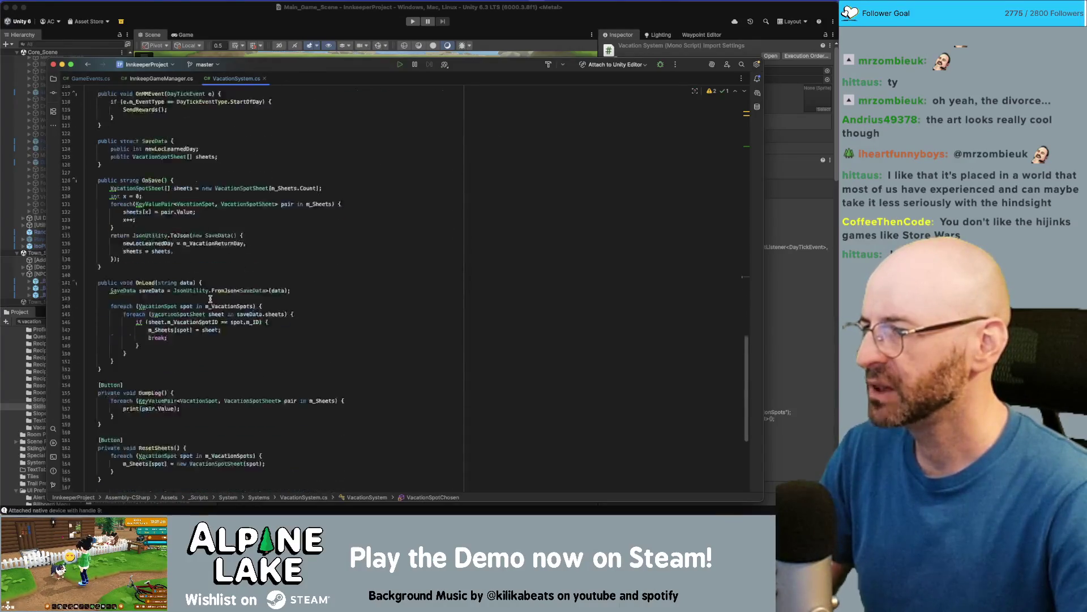
{"action": "scroll", "coordinate": [210, 299], "scroll_direction": "down", "scroll_amount": 4}
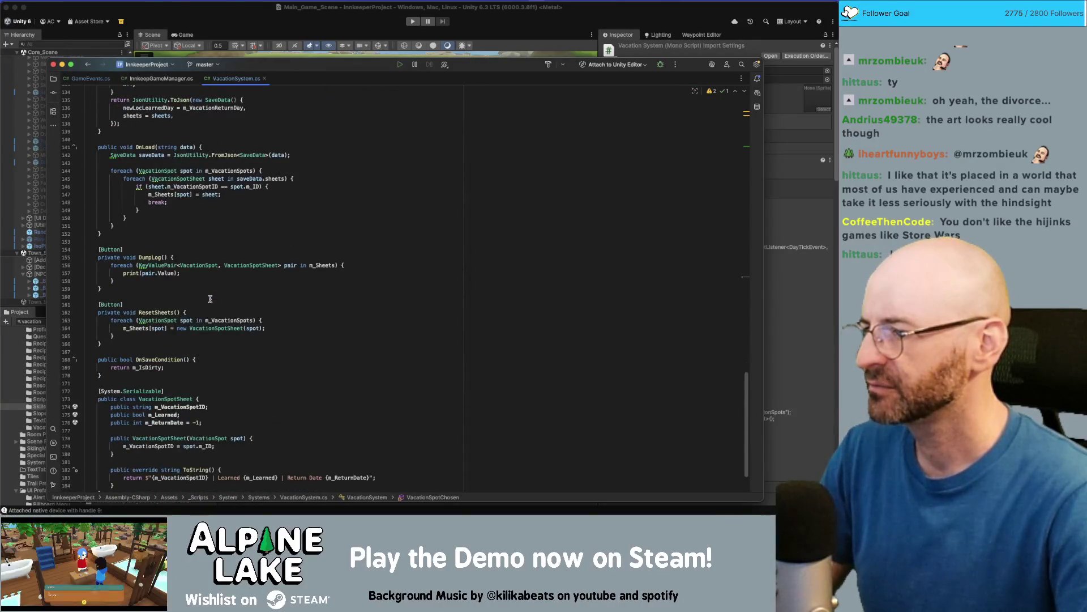
{"action": "scroll", "coordinate": [210, 299], "scroll_direction": "down", "scroll_amount": 1}
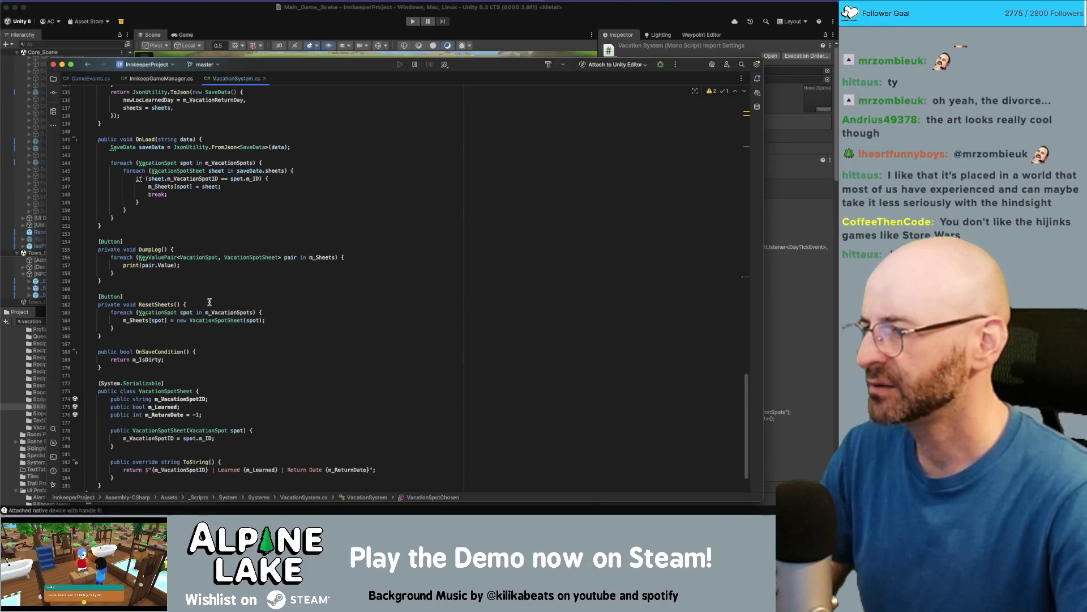
{"action": "key", "text": "super+Tab"}
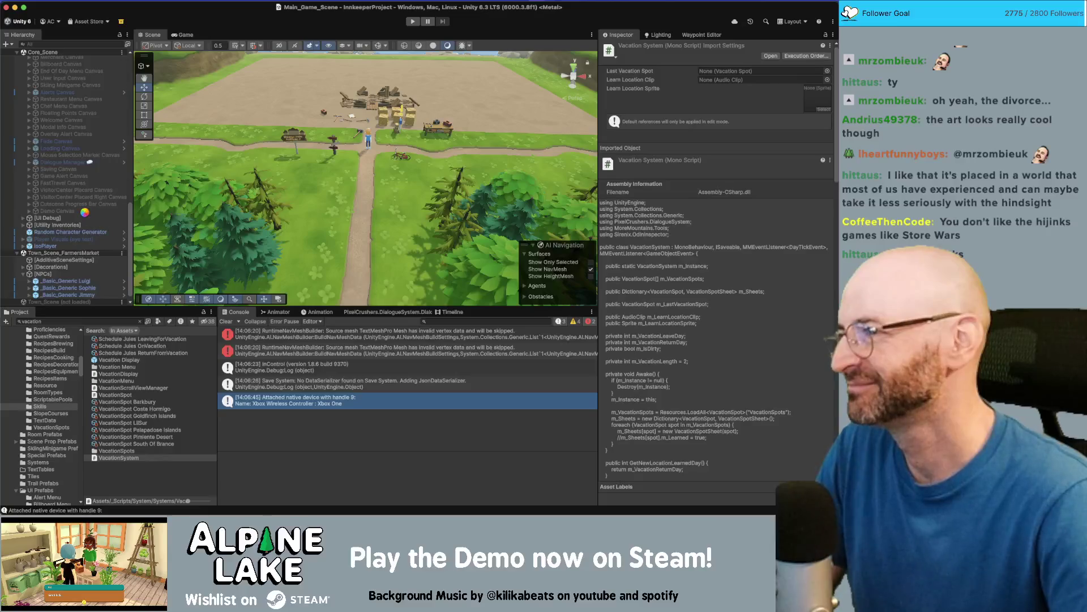
Expand [Managers] and [Systems] in the Hierarchy and inspect the VacationSystem object
{"action": "scroll", "coordinate": [85, 211], "scroll_direction": "up", "scroll_amount": 4}
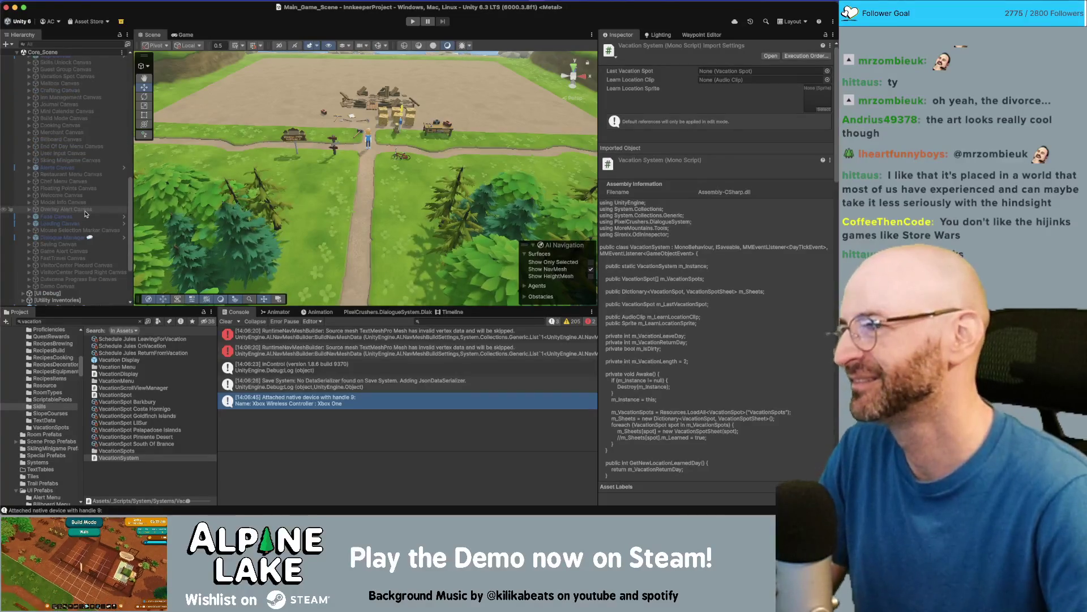
{"action": "left_click", "coordinate": [76, 77]}
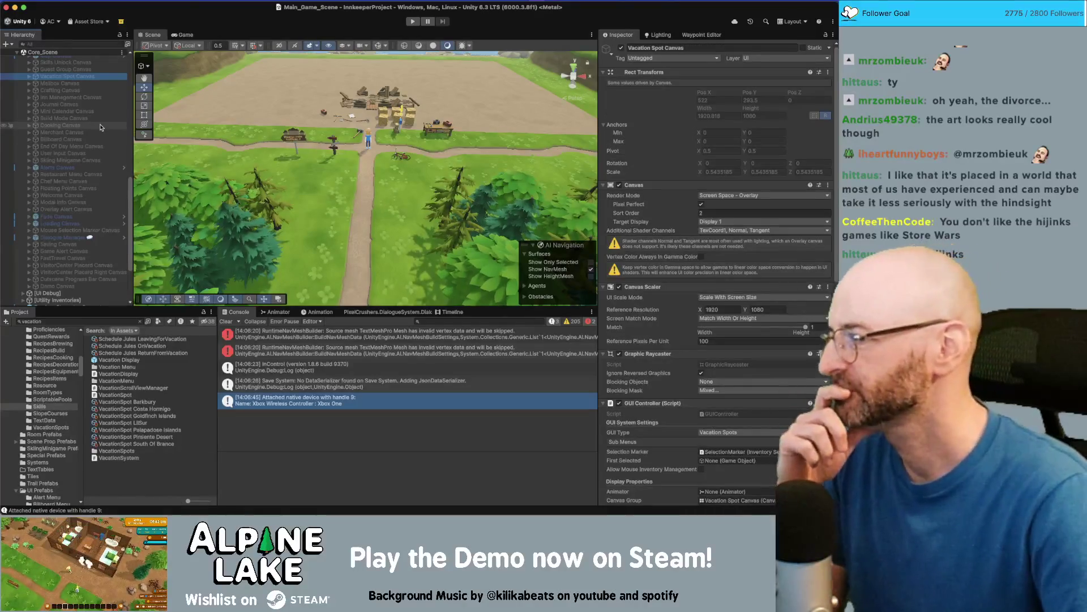
{"action": "scroll", "coordinate": [22, 165], "scroll_direction": "up", "scroll_amount": 10}
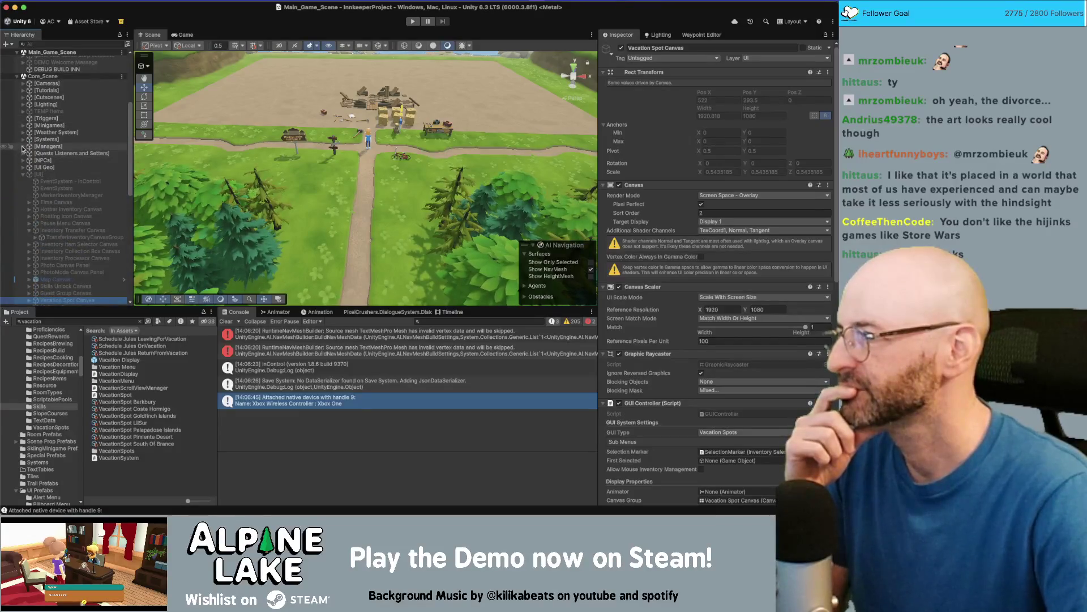
{"action": "left_click", "coordinate": [23, 146]}
{"action": "scroll", "coordinate": [62, 192], "scroll_direction": "down", "scroll_amount": 5}
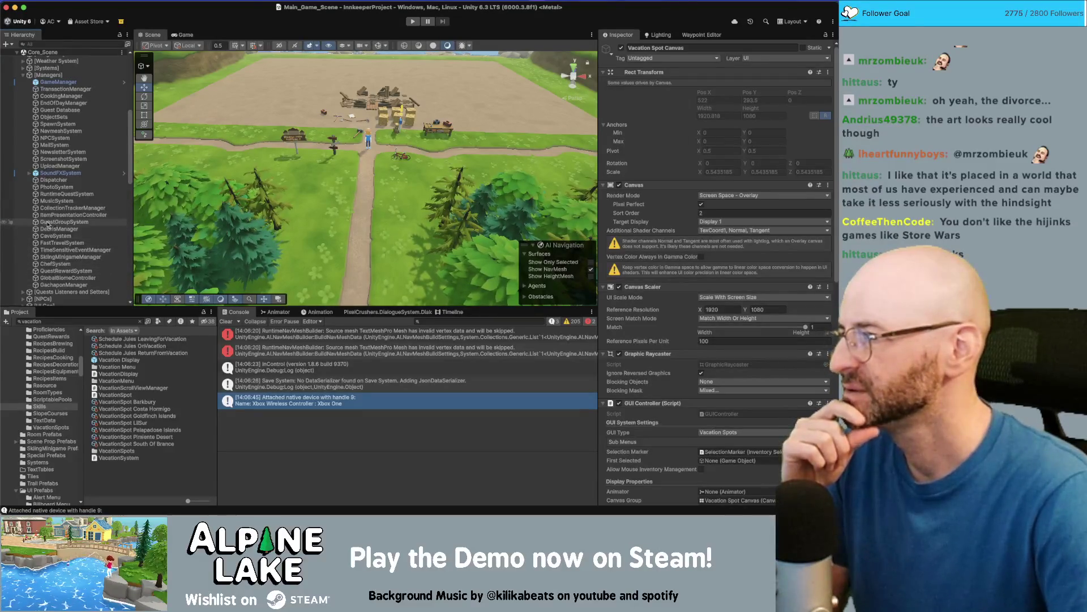
{"action": "scroll", "coordinate": [28, 113], "scroll_direction": "up", "scroll_amount": 1}
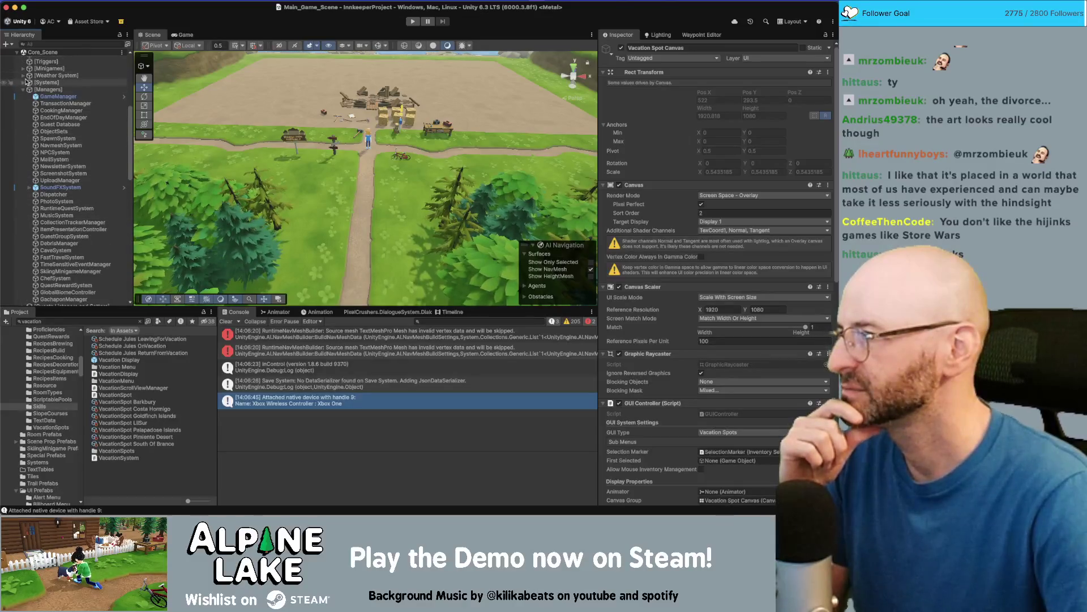
{"action": "left_click", "coordinate": [24, 82]}
{"action": "left_click", "coordinate": [59, 200]}
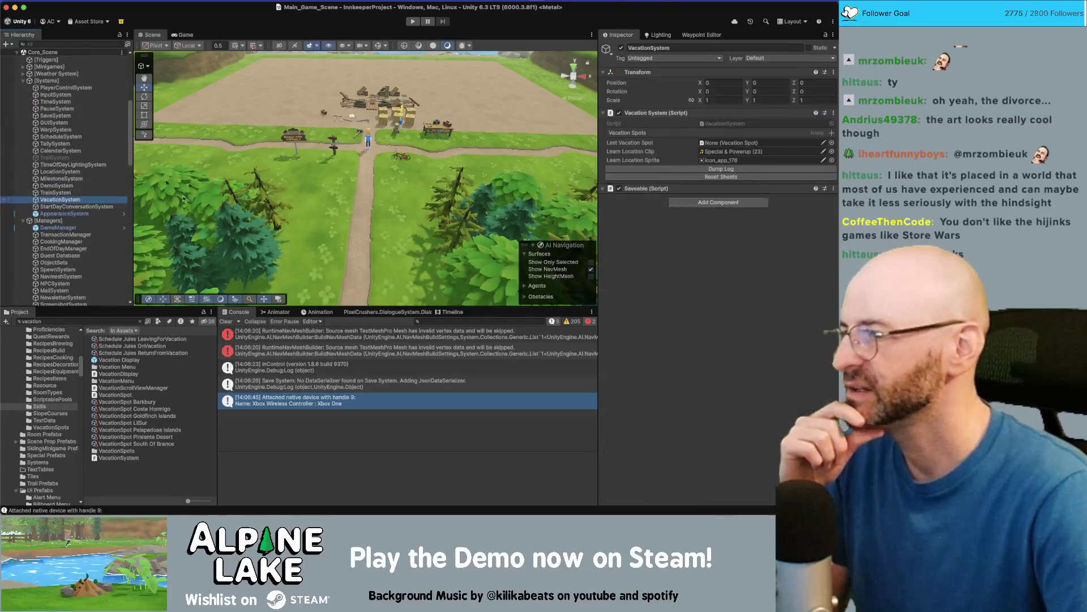